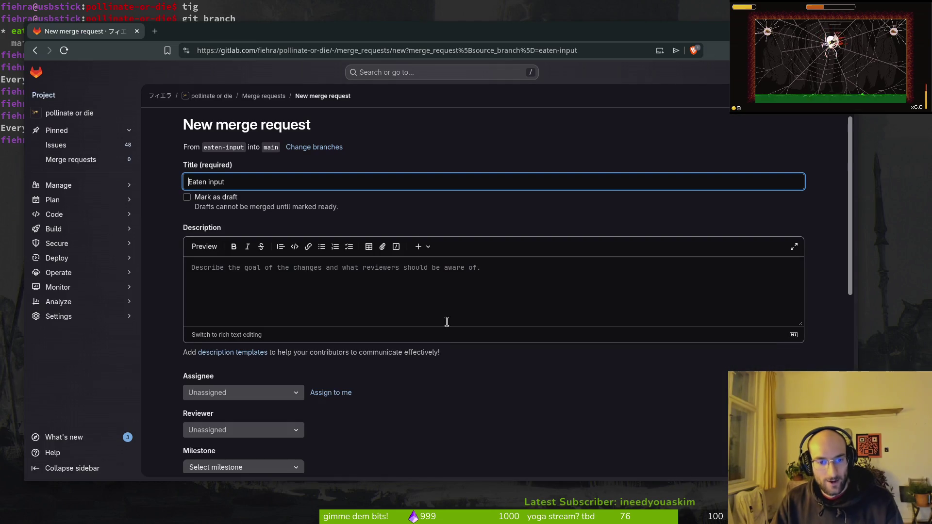
Create the 'Eaten input' merge request from eaten-input into main and review its commits.
{"action": "scroll", "coordinate": [285, 311], "scroll_direction": "down", "scroll_amount": 5}
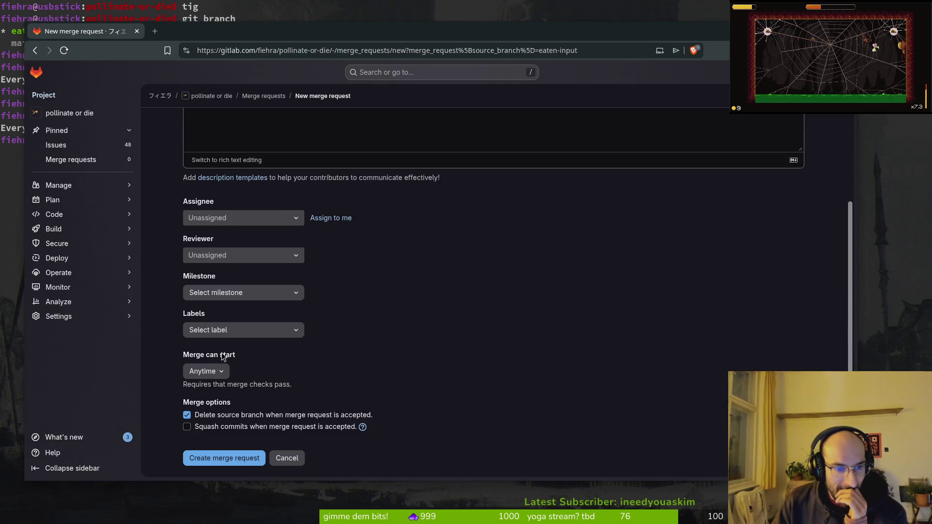
{"action": "left_click", "coordinate": [209, 457]}
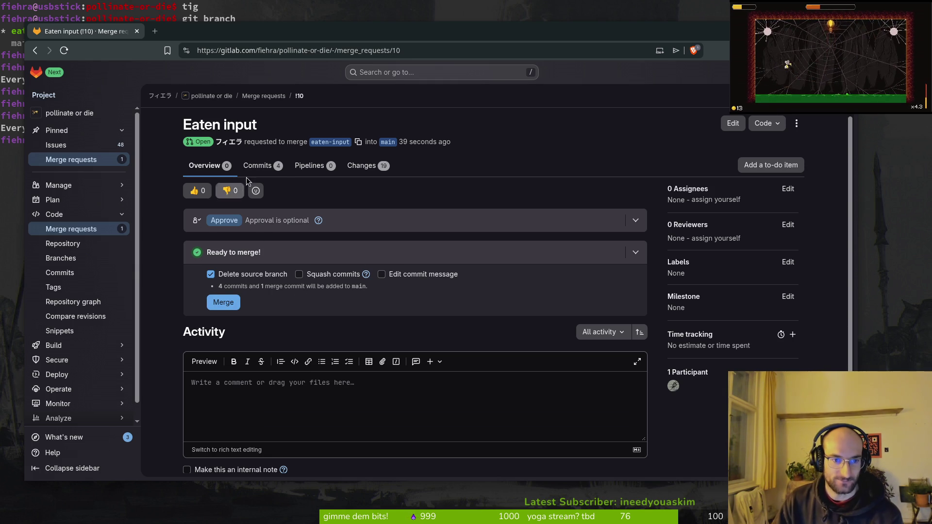
{"action": "left_click", "coordinate": [258, 166]}
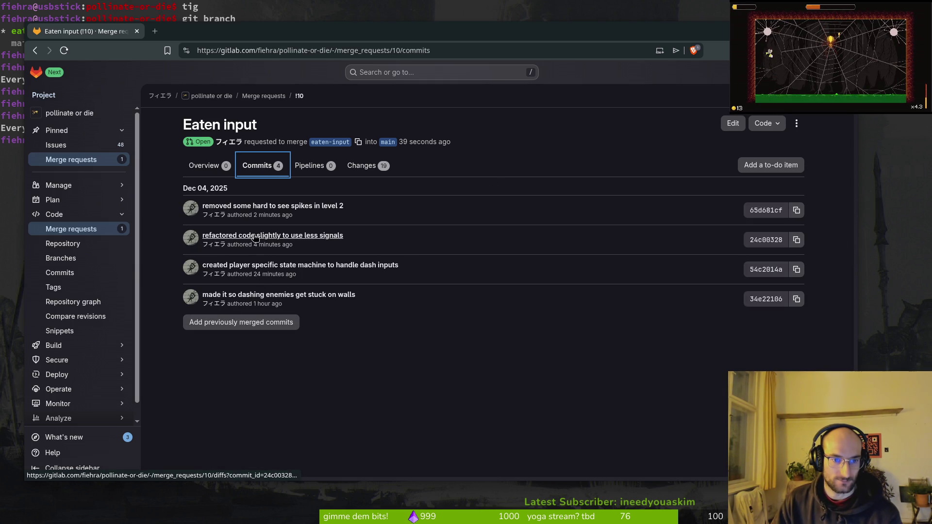
Merge request !10 into main, deleting the eaten-input source branch.
{"action": "left_click", "coordinate": [206, 167]}
{"action": "left_click", "coordinate": [228, 303]}
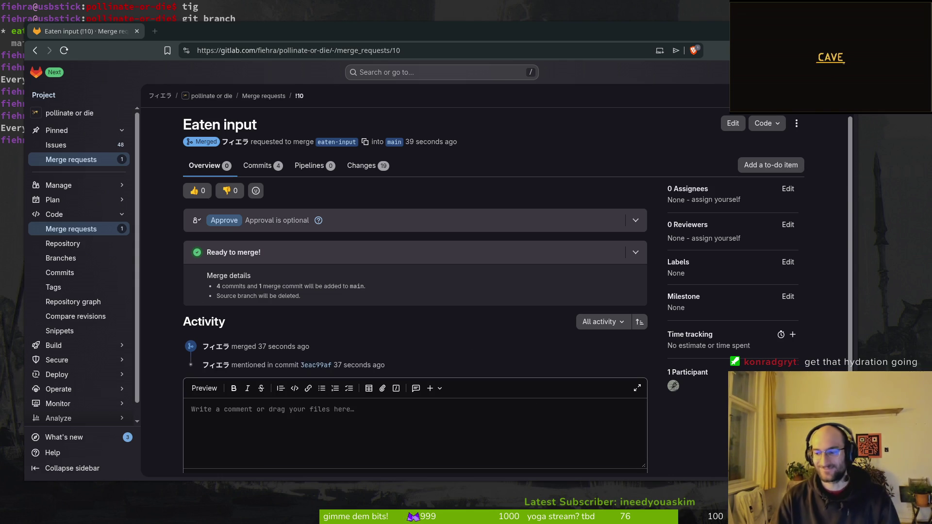
{"action": "mouse_move", "coordinate": [74, 204]}
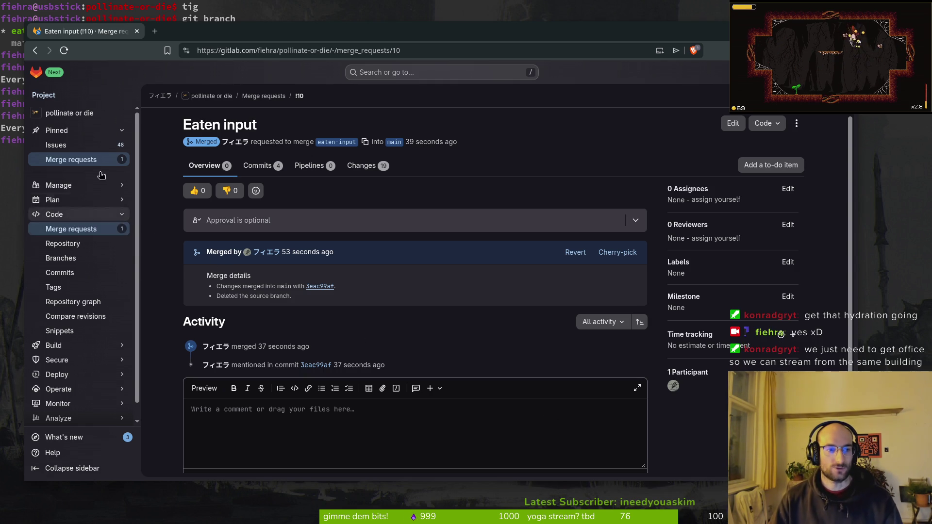
Check out main in the terminal and pull the merged changes.
{"action": "key", "text": "ctrl+w"}
{"action": "type", "text": "git chdc"}
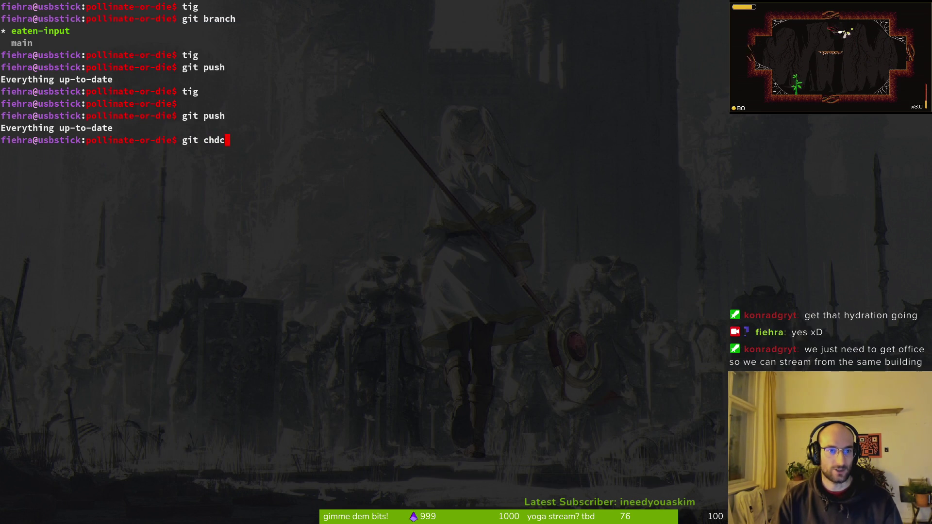
{"action": "key", "text": "BackSpace"}
{"action": "key", "text": "BackSpace"}
{"action": "type", "text": "eckout m"}
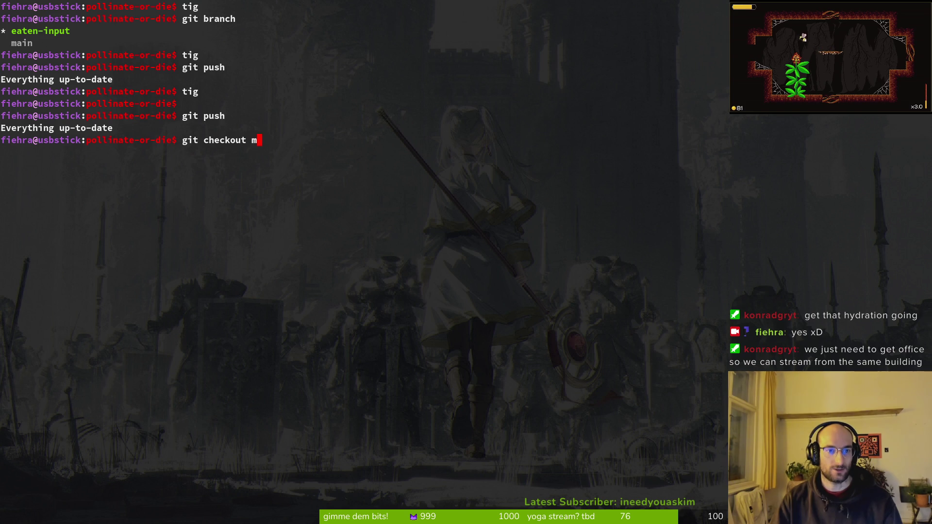
{"action": "type", "text": "ain"}
{"action": "key", "text": "Return"}
{"action": "type", "text": "git pull"}
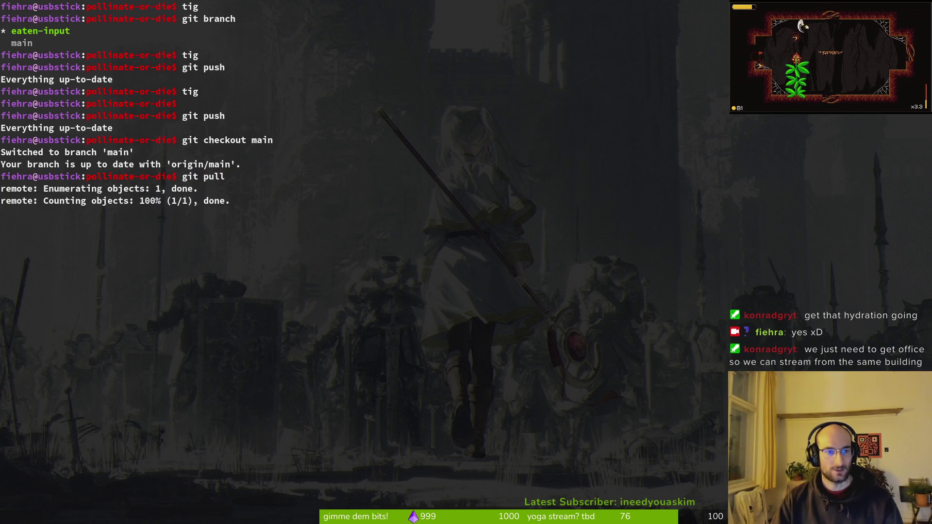
{"action": "key", "text": "Return"}
Delete the local eaten-input branch with git branch -D.
{"action": "type", "text": "g"}
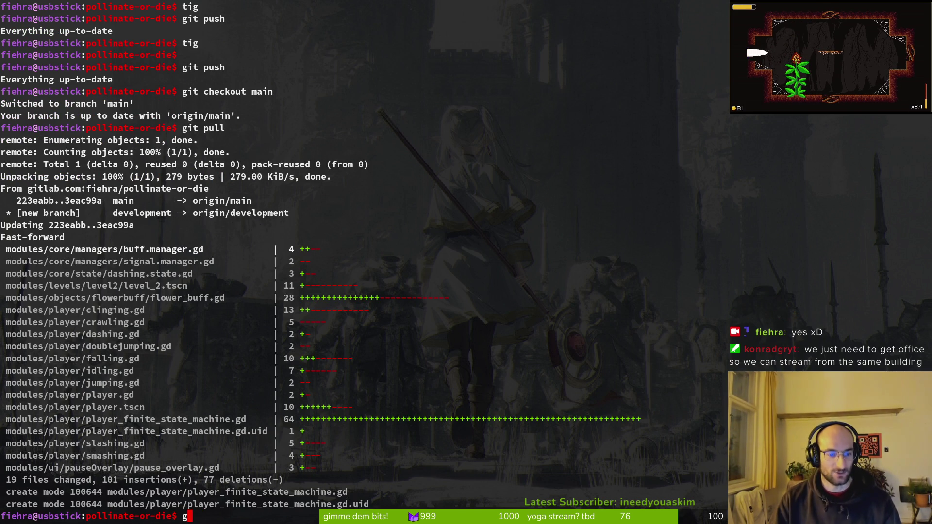
{"action": "type", "text": "it t branch -D"}
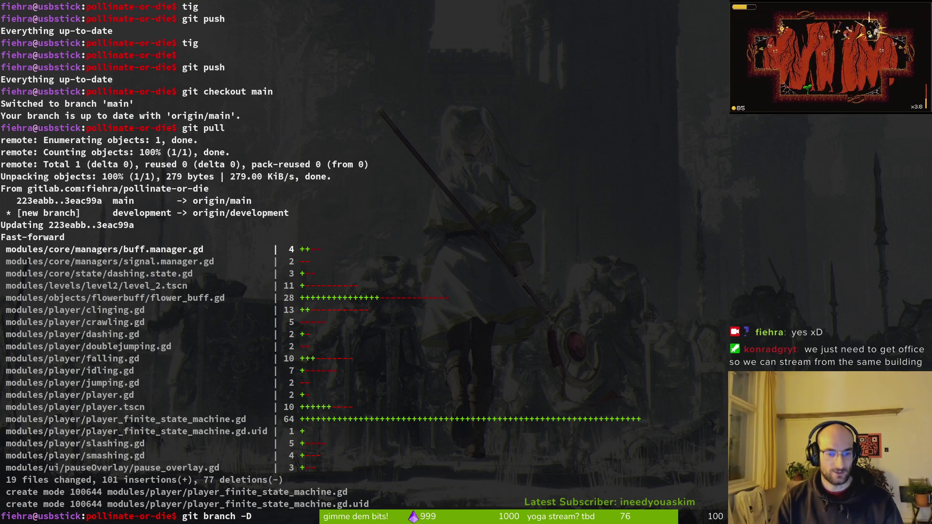
{"action": "type", "text": " eaten-input"}
{"action": "key", "text": "Return"}
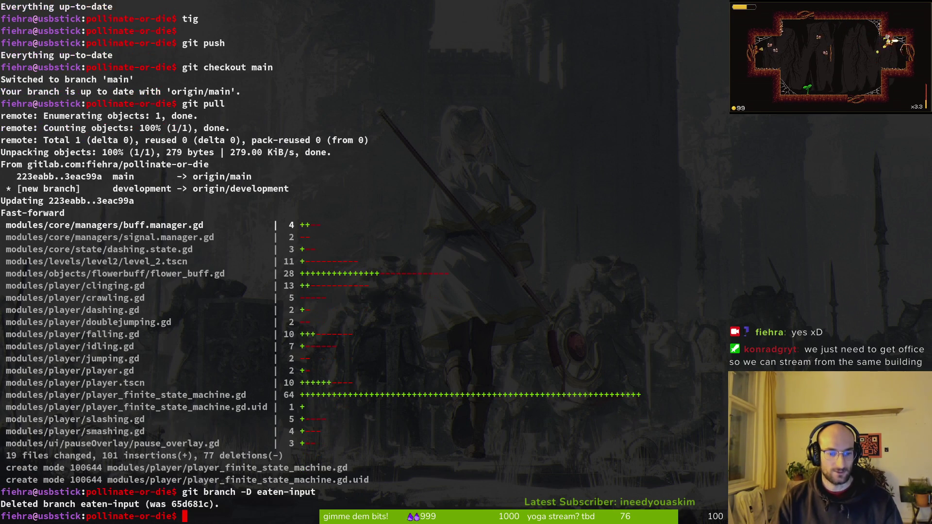
{"action": "key", "text": "alt+Tab"}
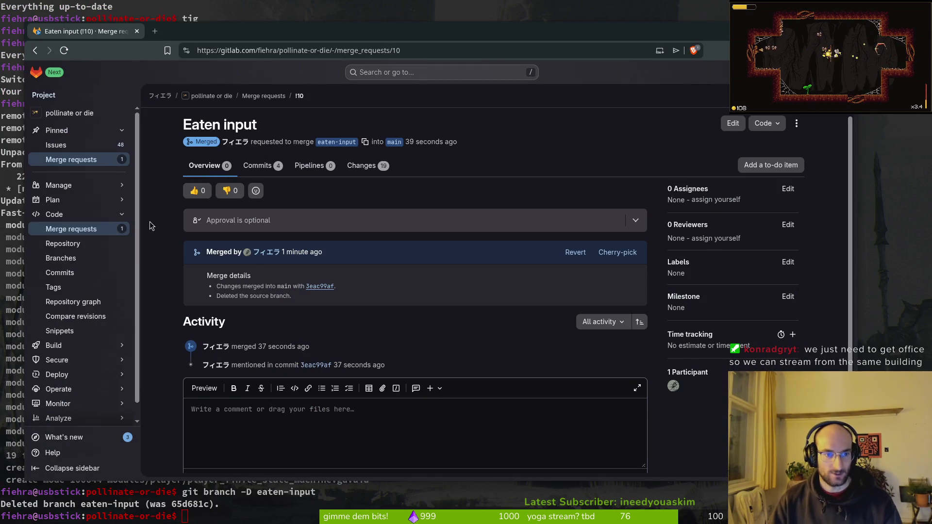
Open the pollinate-or-die Issues list and scroll through the 48 open issues.
{"action": "left_click", "coordinate": [55, 144]}
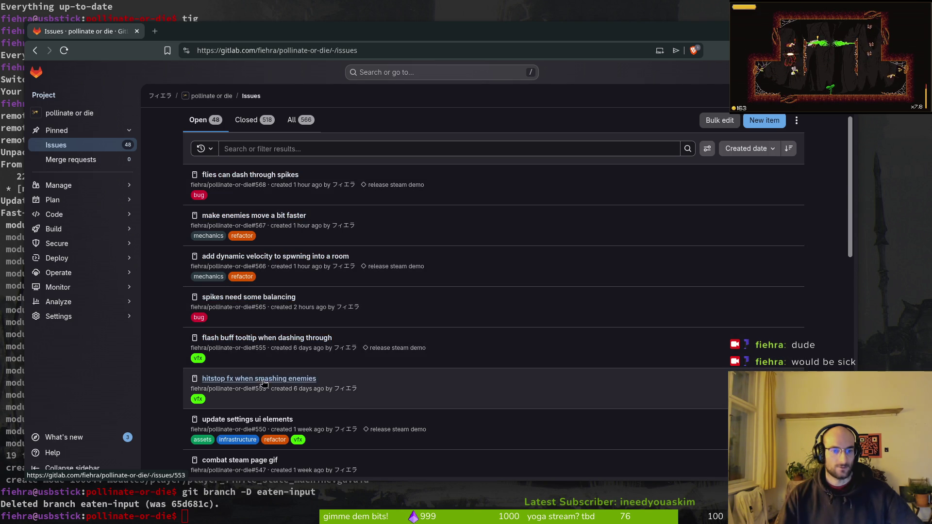
{"action": "scroll", "coordinate": [218, 364], "scroll_direction": "down", "scroll_amount": 2}
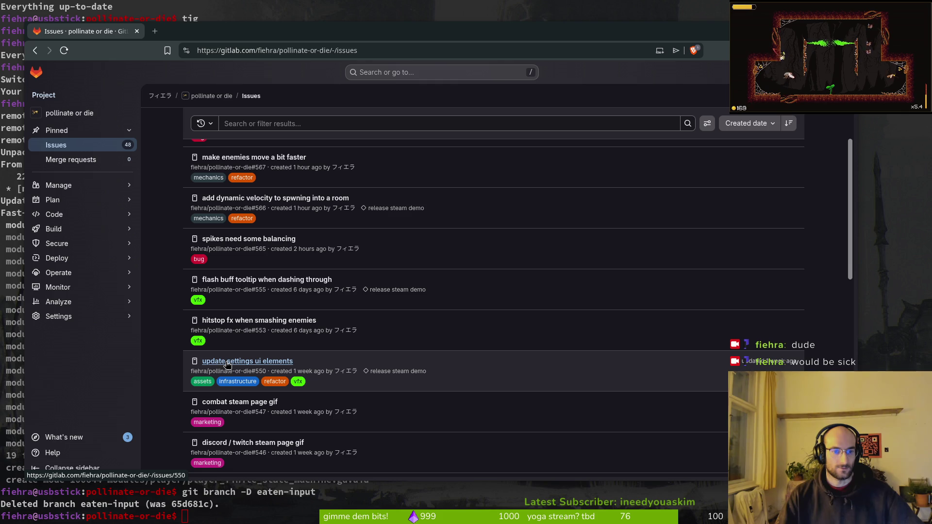
Launch Neovim on the project and open modules/player/attacks/smash.gd via the file finder.
{"action": "key", "text": "super+q"}
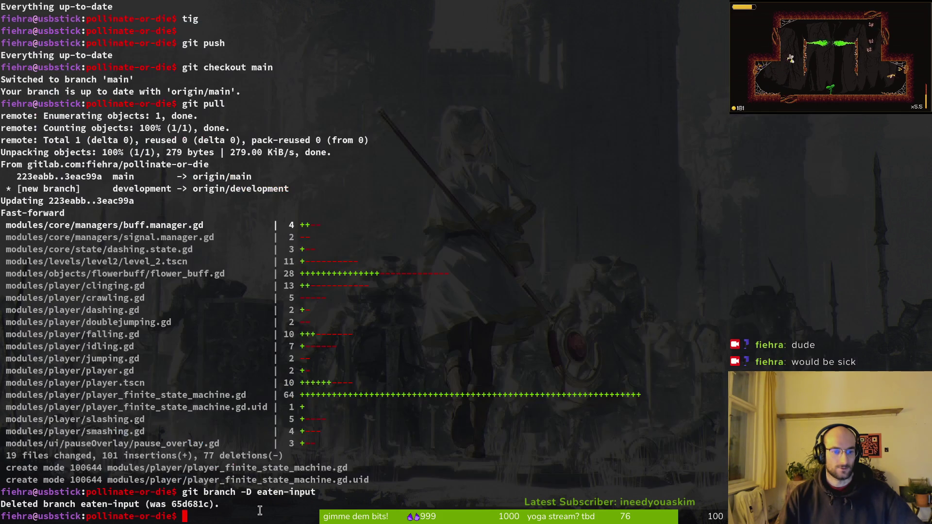
{"action": "type", "text": "nvim ."}
{"action": "key", "text": "Return"}
{"action": "key", "text": "ctrl+p"}
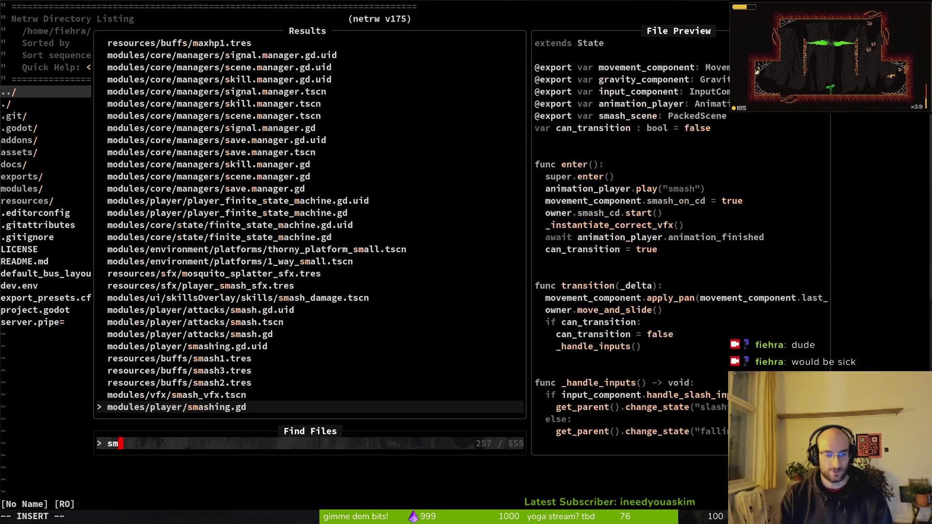
{"action": "type", "text": "smashing"}
{"action": "key", "text": "Return"}
{"action": "key", "text": "ctrl+p"}
{"action": "type", "text": "smash"}
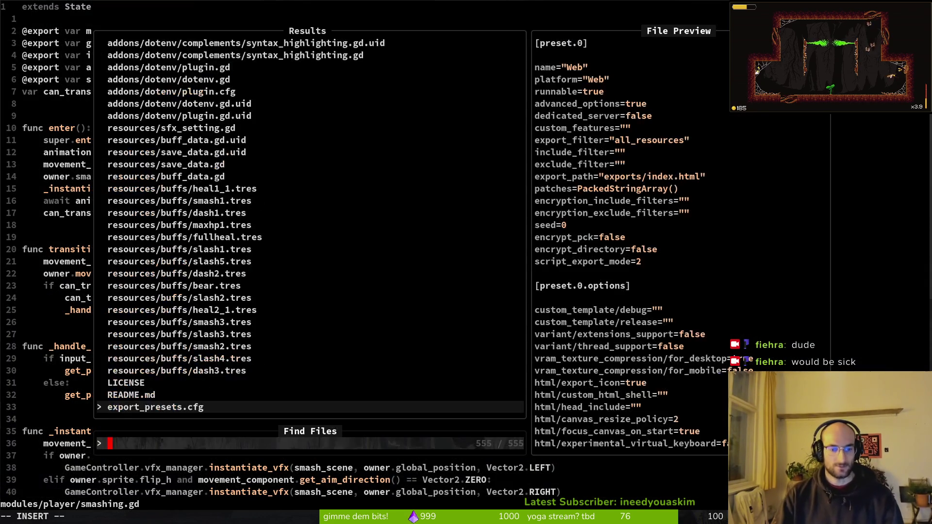
{"action": "key", "text": "Up"}
{"action": "key", "text": "Up"}
{"action": "key", "text": "Up"}
{"action": "key", "text": "Up"}
{"action": "key", "text": "Up"}
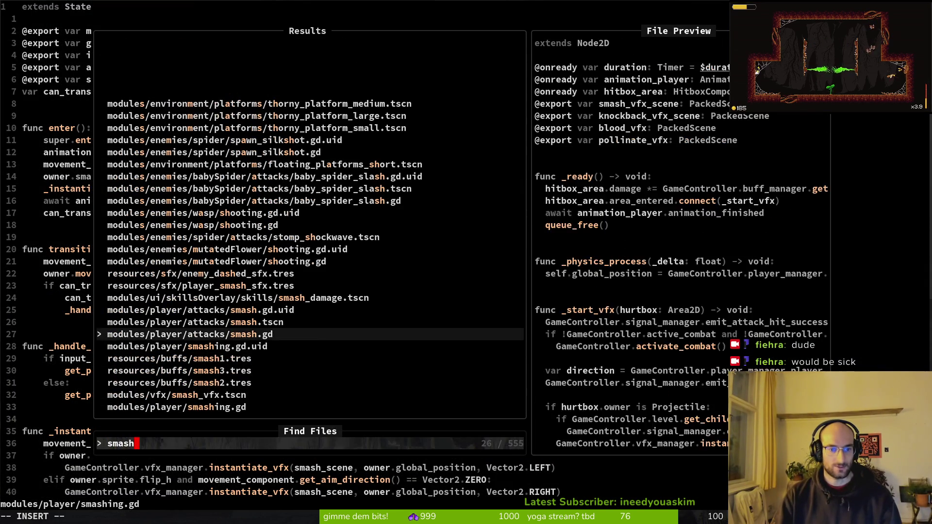
{"action": "key", "text": "Return"}
Scroll smash.gd to the _smash_enemy call inside _start_vfx.
{"action": "scroll", "coordinate": [435, 461], "scroll_direction": "down", "scroll_amount": 10}
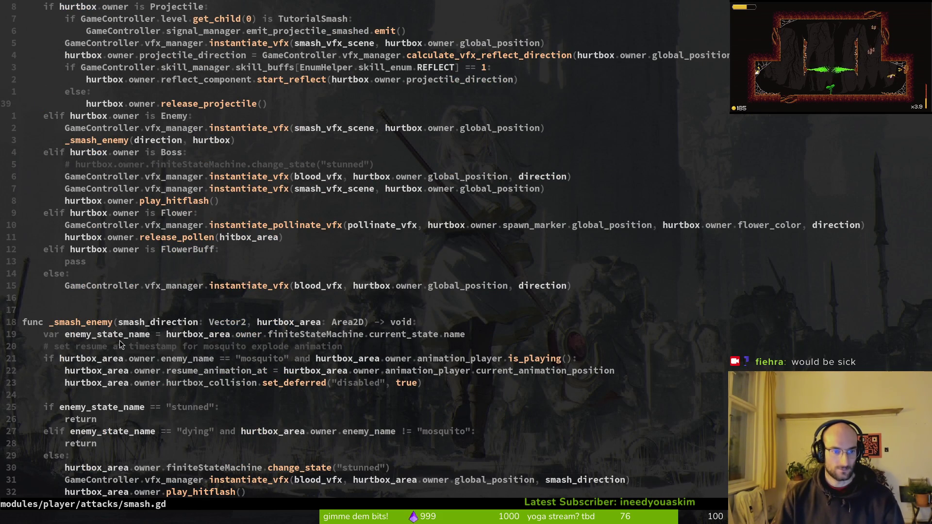
{"action": "scroll", "coordinate": [143, 274], "scroll_direction": "up", "scroll_amount": 3}
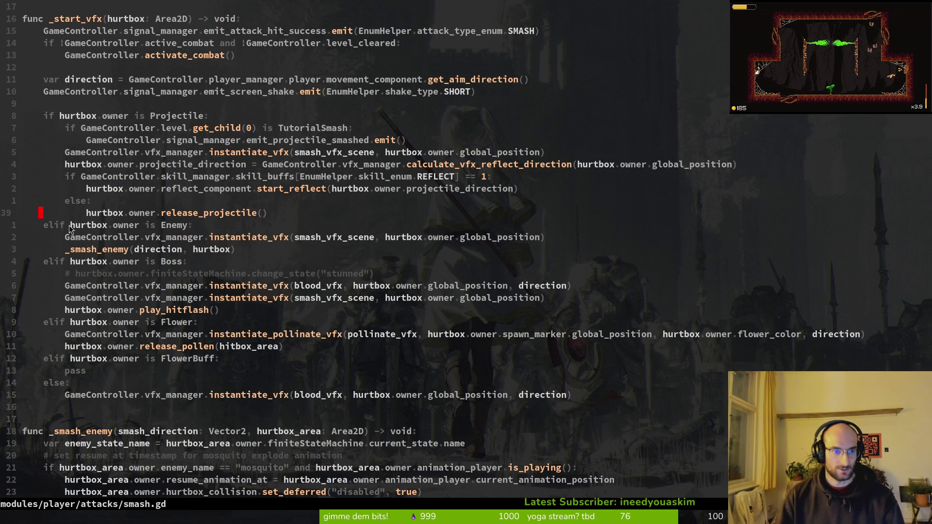
{"action": "left_click", "coordinate": [255, 246]}
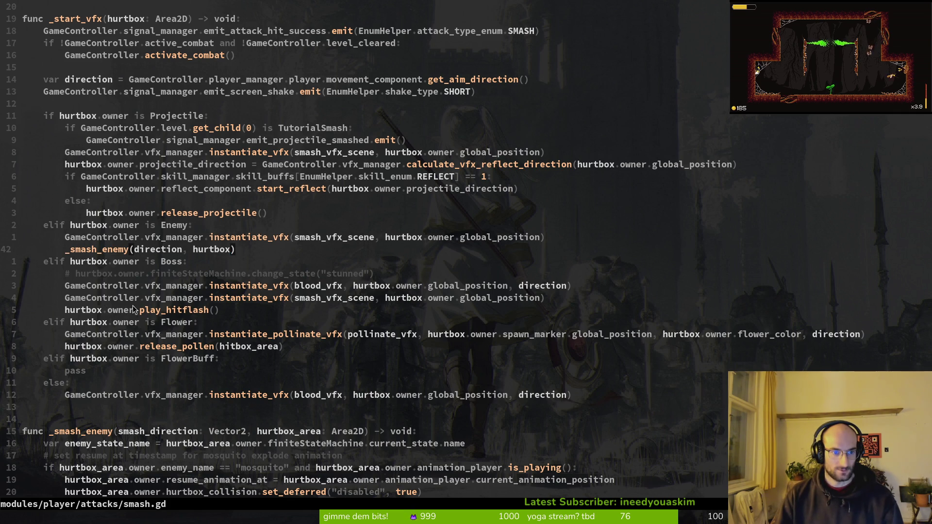
{"action": "left_click", "coordinate": [192, 226]}
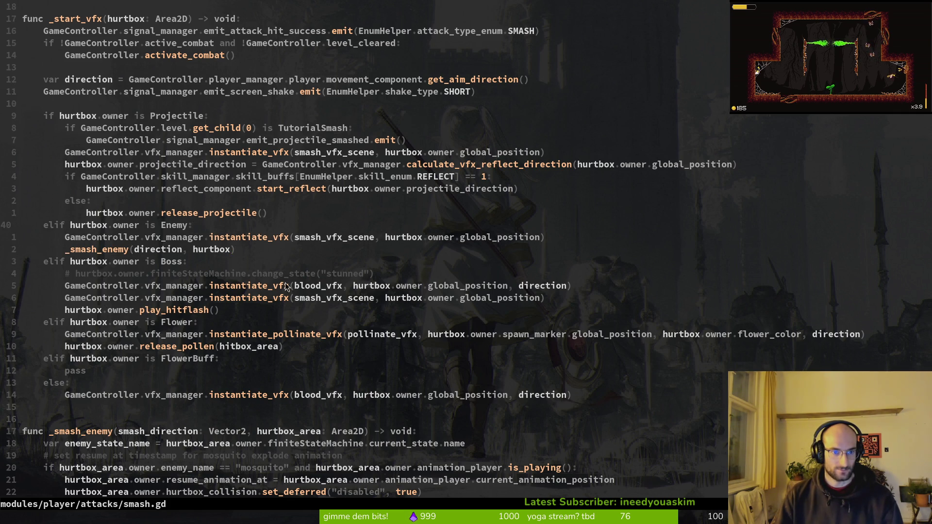
{"action": "scroll", "coordinate": [283, 240], "scroll_direction": "up", "scroll_amount": 7}
{"action": "key", "text": "space"}
Open audio.mananger.gd at its tween variable declarations.
{"action": "key", "text": "f"}
{"action": "key", "text": "f"}
{"action": "type", "text": "audi"}
{"action": "key", "text": "Return"}
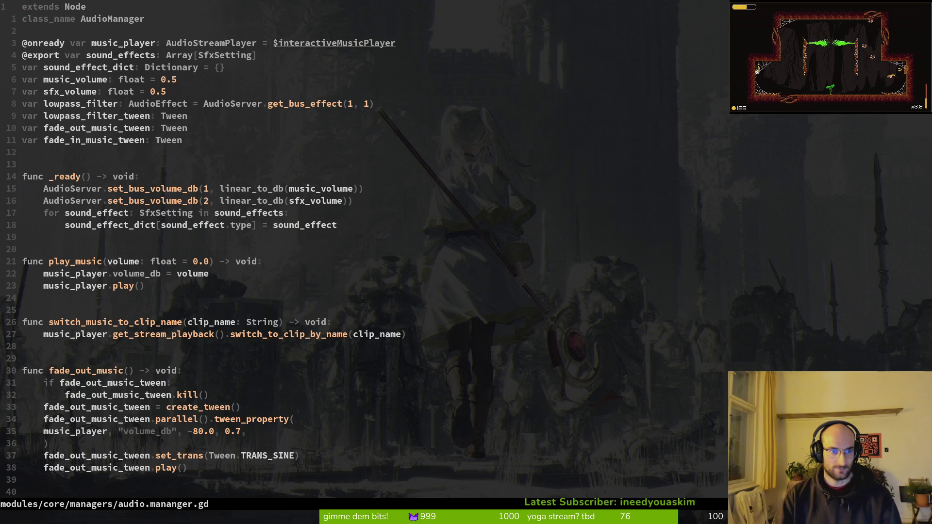
{"action": "key", "text": "ctrl+u"}
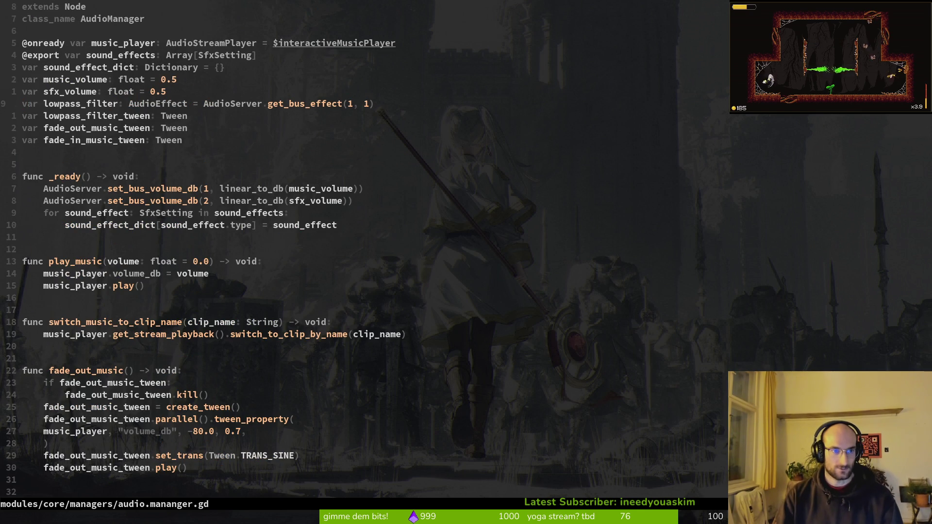
Paste a tween variable below the exports in smash.gd, rename it hitstop_tween, and save.
{"action": "key", "text": "ctrl+o"}
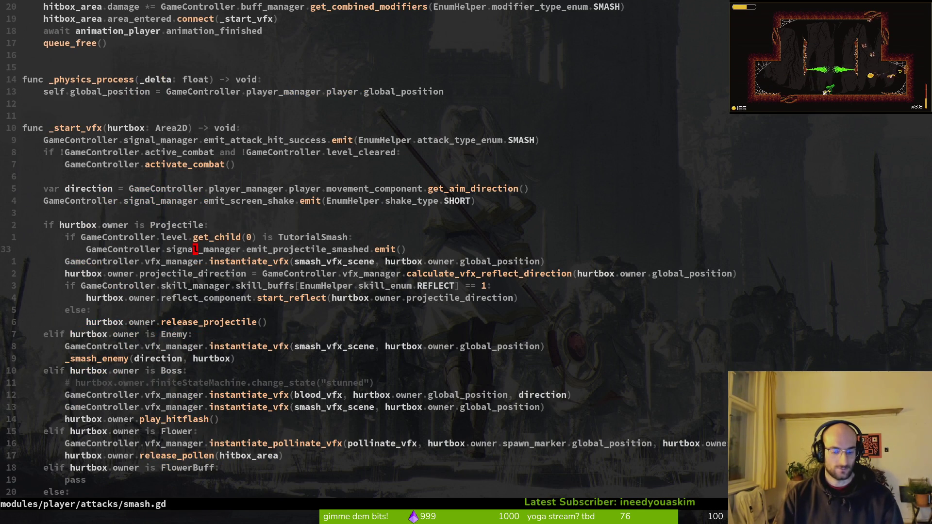
{"action": "key", "text": "g"}
{"action": "key", "text": "g"}
{"action": "key", "text": "9"}
{"action": "key", "text": "j"}
{"action": "key", "text": "P"}
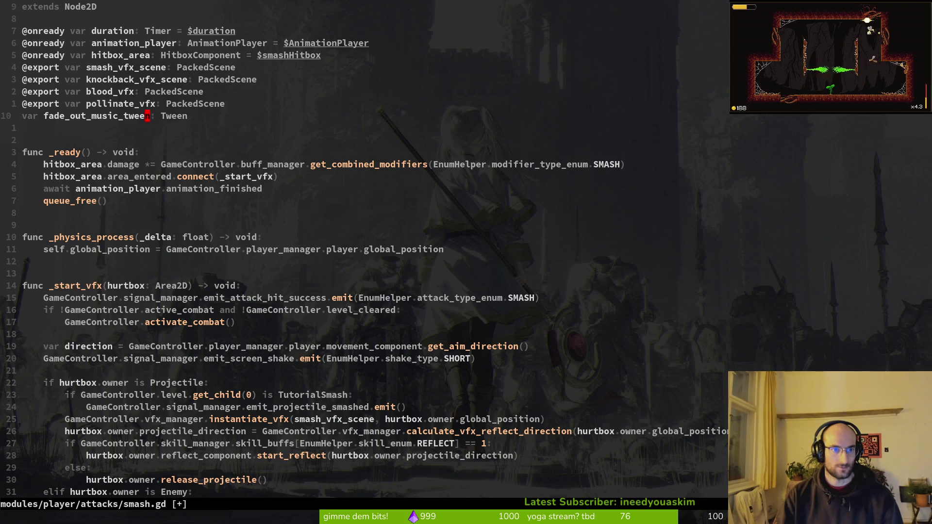
{"action": "type", "text": "ciwhitstop_t: T"}
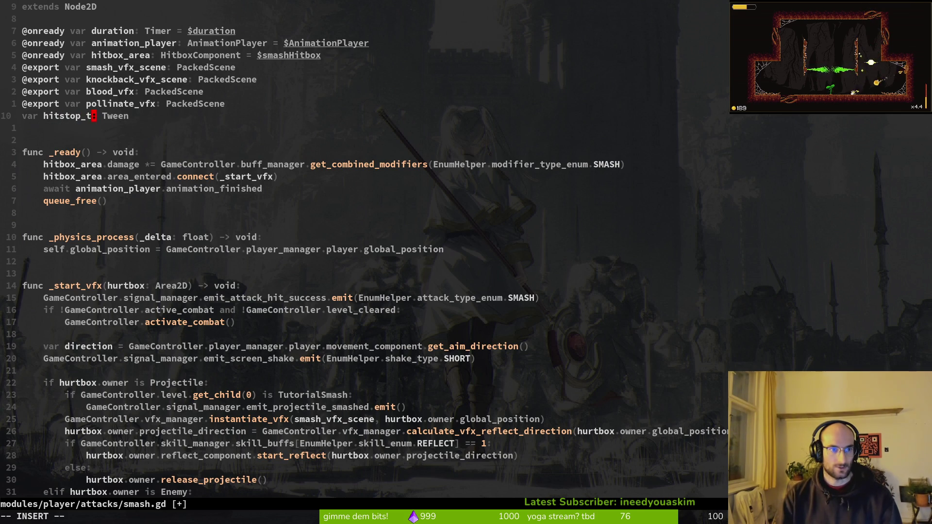
{"action": "type", "text": "ween"}
{"action": "key", "text": "Escape"}
{"action": "type", "text": ":w"}
{"action": "key", "text": "Return"}
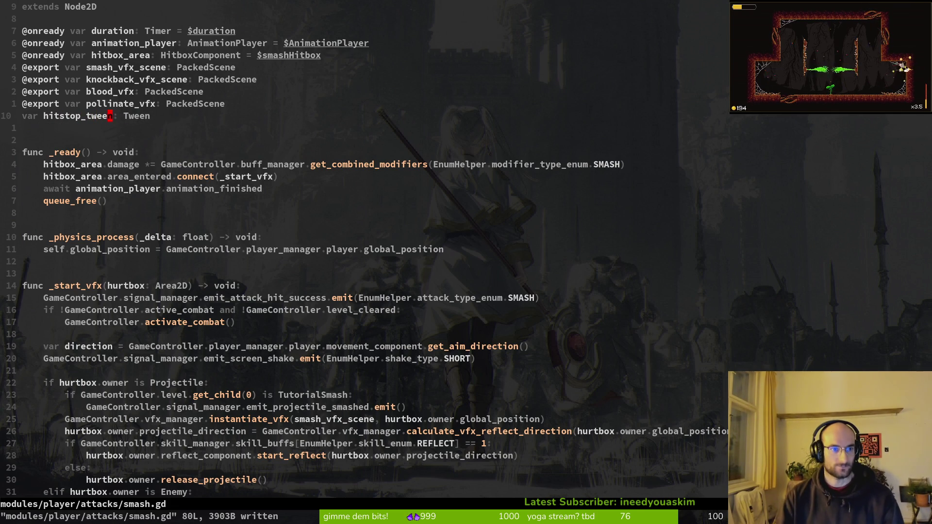
Copy the fade_out_music and fade_in_music functions from the audio manager.
{"action": "key", "text": "ctrl+6"}
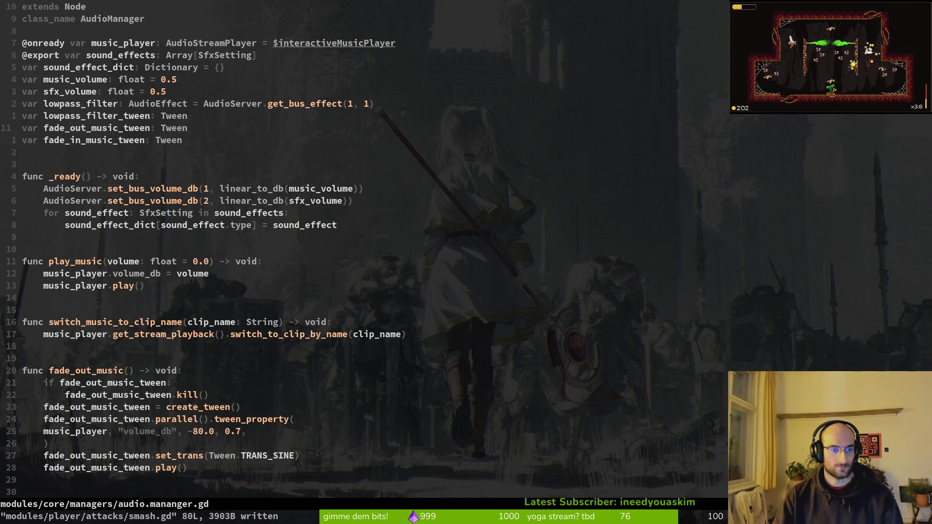
{"action": "key", "text": "2"}
{"action": "key", "text": "0"}
{"action": "key", "text": "j"}
{"action": "key", "text": "shift+v"}
{"action": "key", "text": "j"}
{"action": "key", "text": "j"}
{"action": "key", "text": "j"}
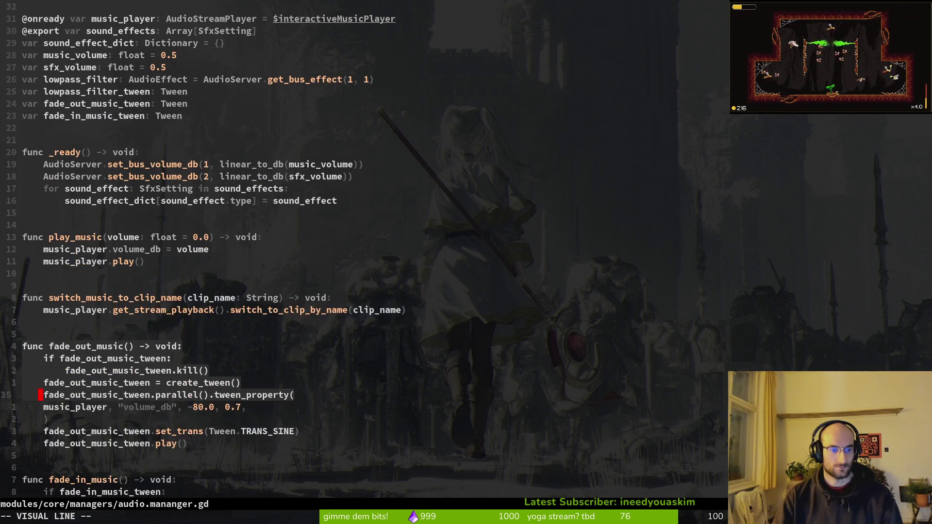
{"action": "key", "text": "y"}
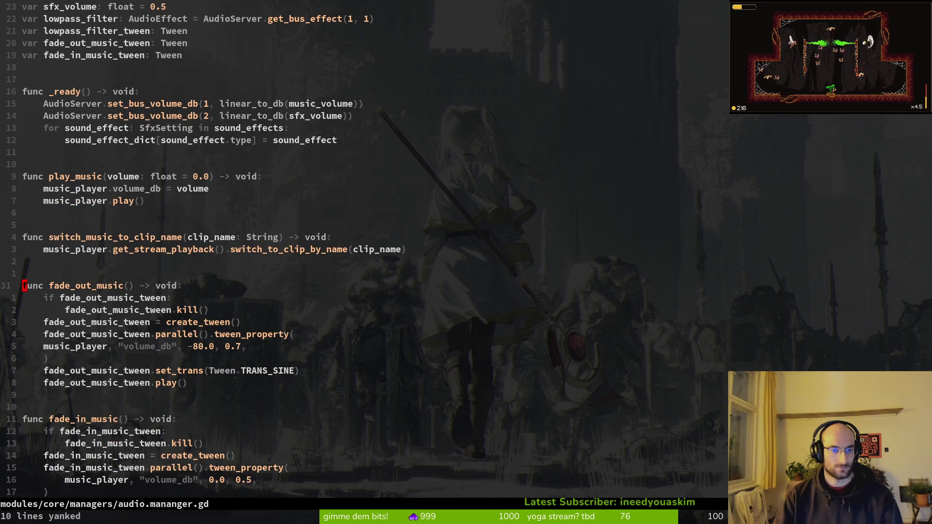
{"action": "key", "text": "shift+v"}
{"action": "key", "text": "j"}
{"action": "key", "text": "j"}
{"action": "key", "text": "j"}
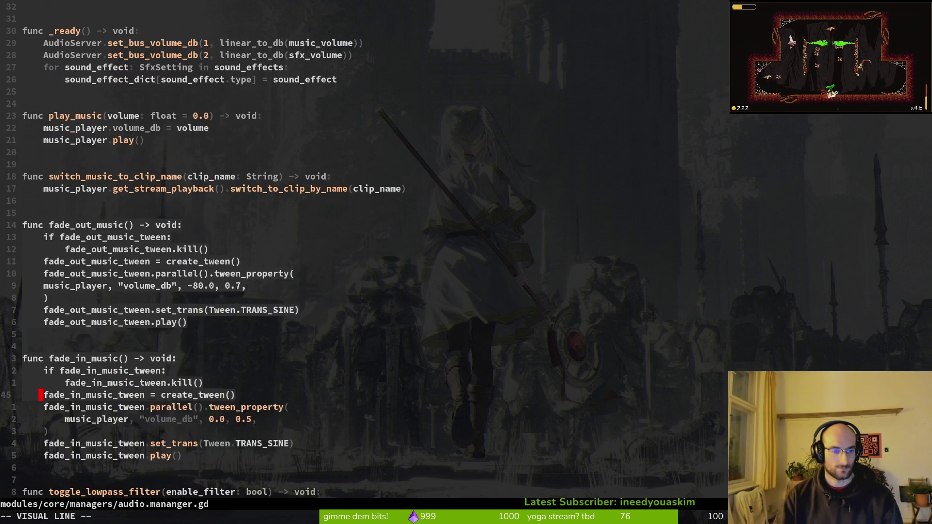
{"action": "key", "text": "j"}
{"action": "key", "text": "j"}
{"action": "key", "text": "j"}
{"action": "key", "text": "y"}
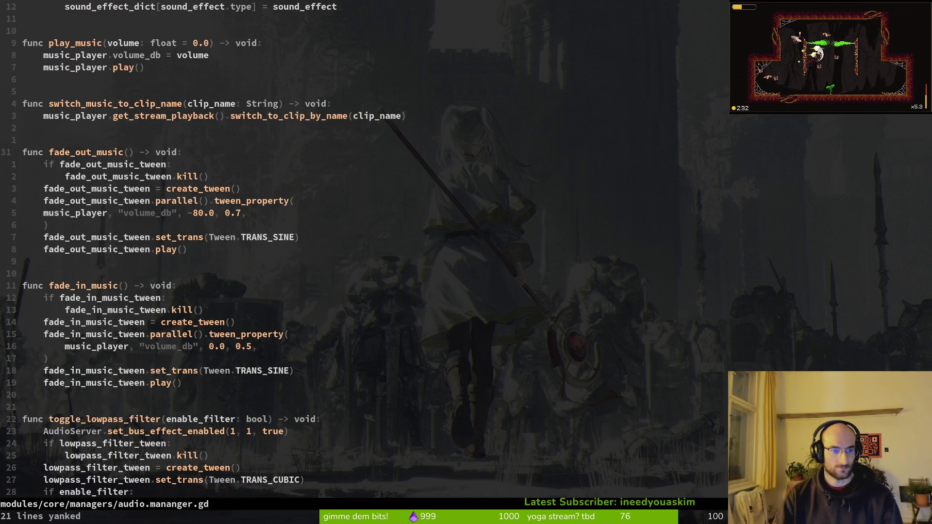
{"action": "key", "text": "ctrl+6"}
Paste the copied fade functions on a new line at the end of smash.gd.
{"action": "key", "text": "j"}
{"action": "key", "text": "j"}
{"action": "key", "text": "j"}
{"action": "key", "text": "G"}
{"action": "key", "text": "o"}
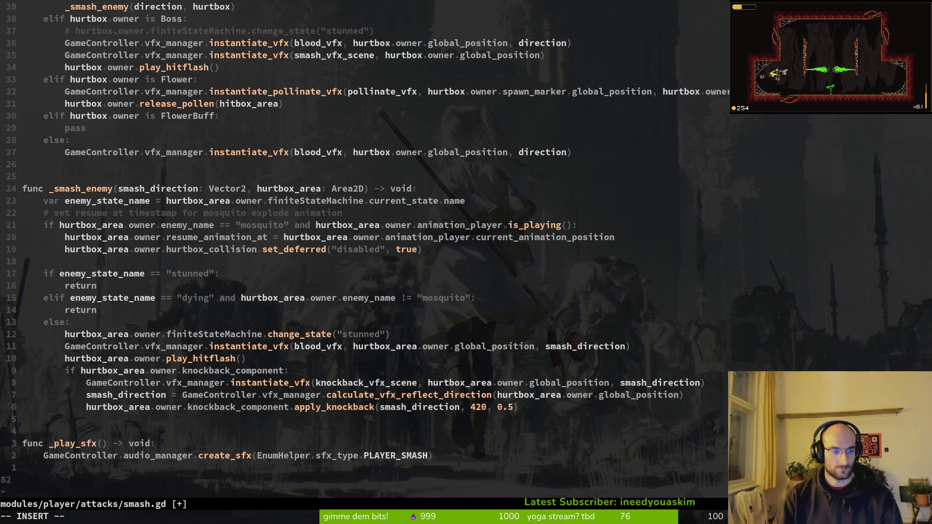
{"action": "type", "text": "f"}
{"action": "key", "text": "BackSpace"}
{"action": "key", "text": "BackSpace"}
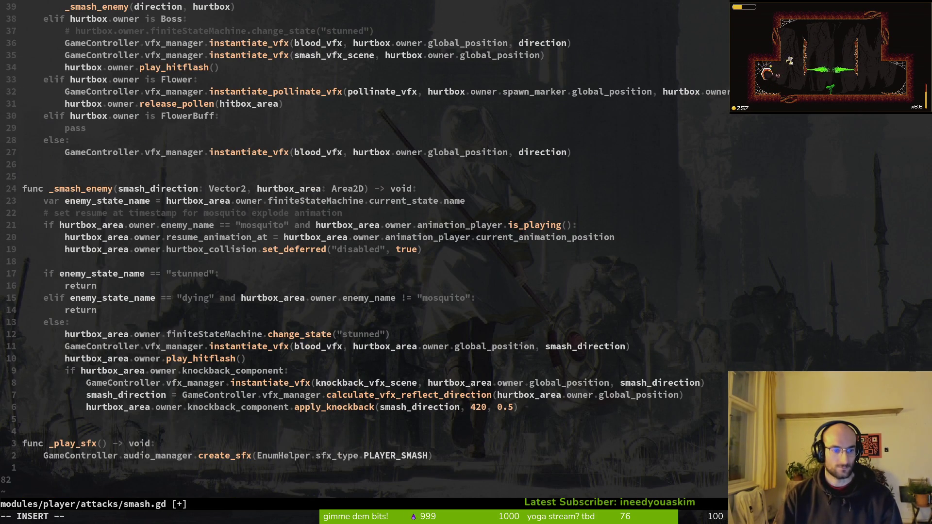
{"action": "key", "text": "Return"}
{"action": "key", "text": "BackSpace"}
{"action": "type", "text": "fu"}
{"action": "key", "text": "BackSpace"}
{"action": "key", "text": "BackSpace"}
{"action": "key", "text": "BackSpace"}
{"action": "type", "text": "nc"}
{"action": "key", "text": "Escape"}
{"action": "key", "text": "p"}
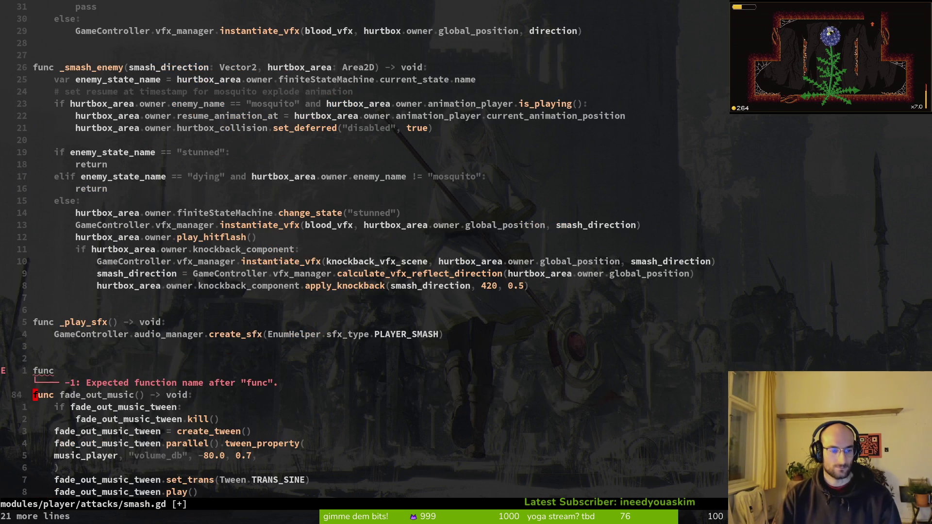
Rename the pasted fade-out function to _run_hitstop_tween.
{"action": "key", "text": "k"}
{"action": "key", "text": "d"}
{"action": "key", "text": "d"}
{"action": "type", "text": "w"}
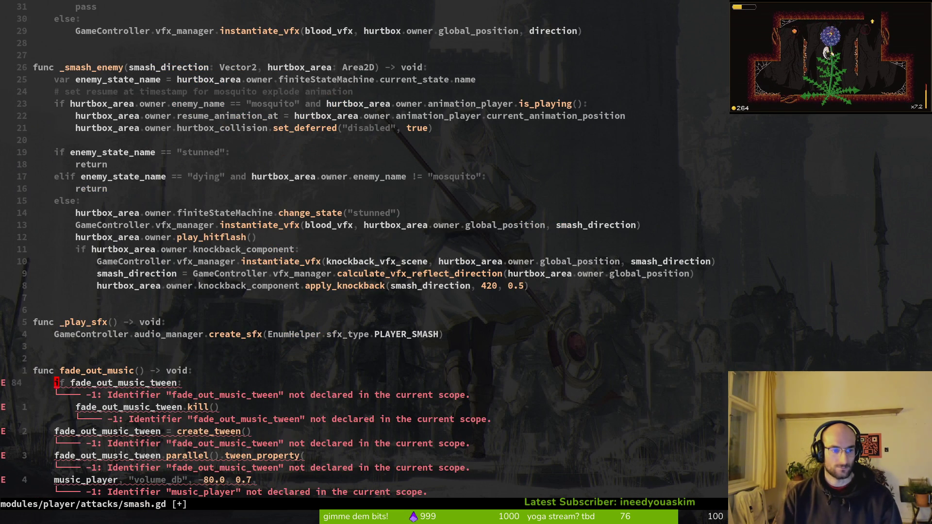
{"action": "type", "text": "cwru"}
{"action": "key", "text": "BackSpace"}
{"action": "key", "text": "BackSpace"}
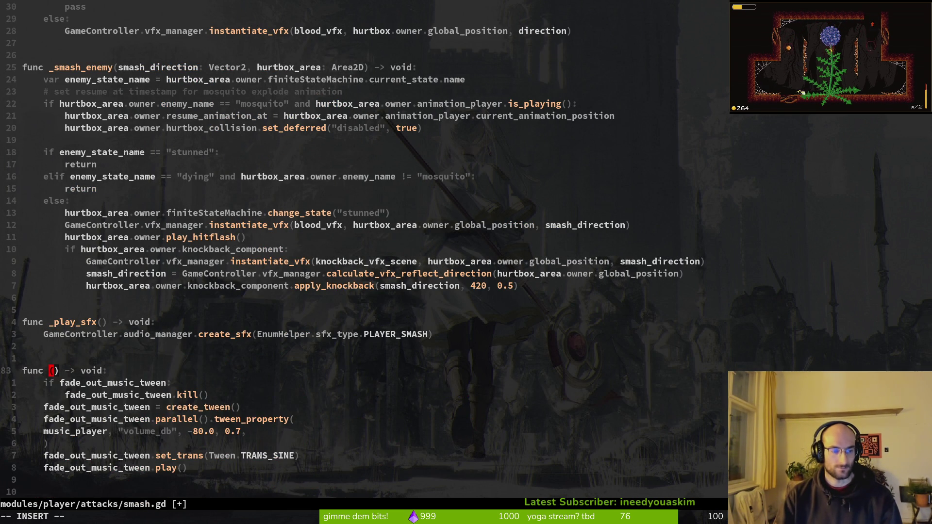
{"action": "type", "text": "_hitstop"}
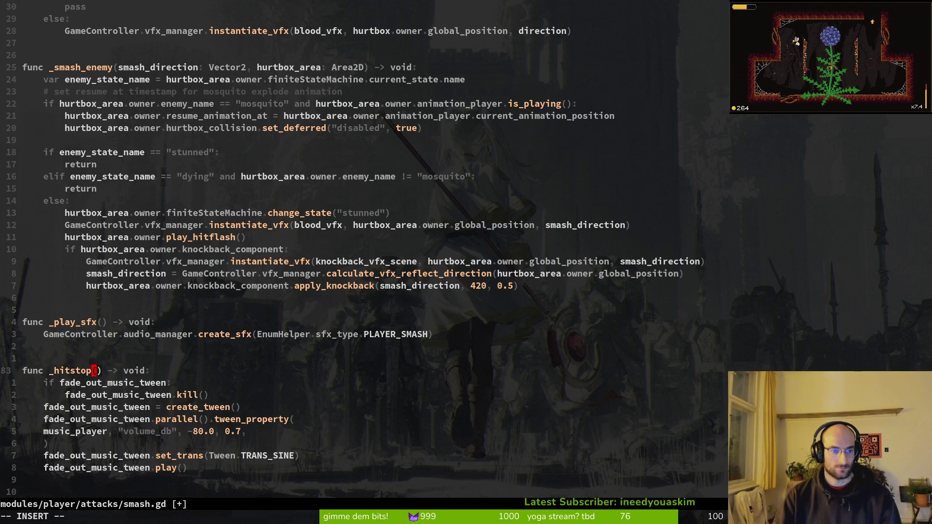
{"action": "key", "text": "BackSpace"}
{"action": "key", "text": "BackSpace"}
{"action": "key", "text": "BackSpace"}
{"action": "type", "text": "run"}
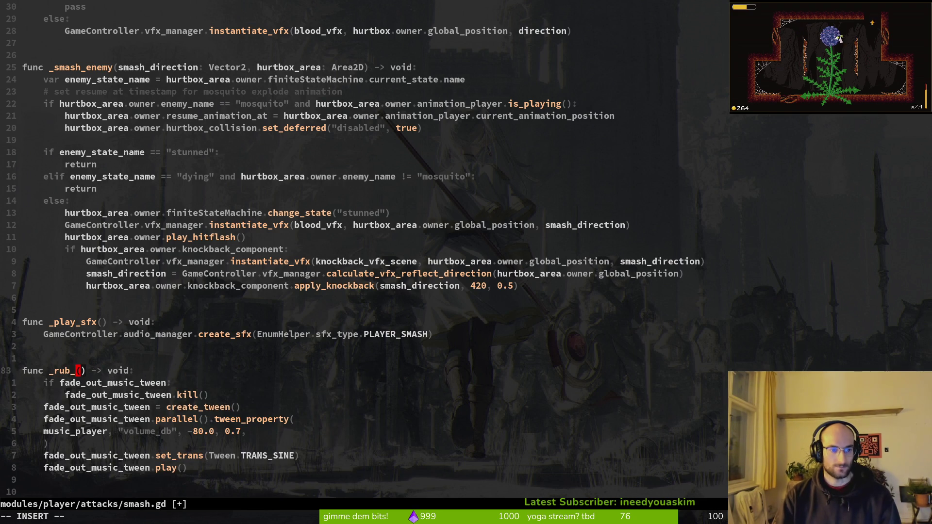
{"action": "type", "text": "_hitstop_twe"}
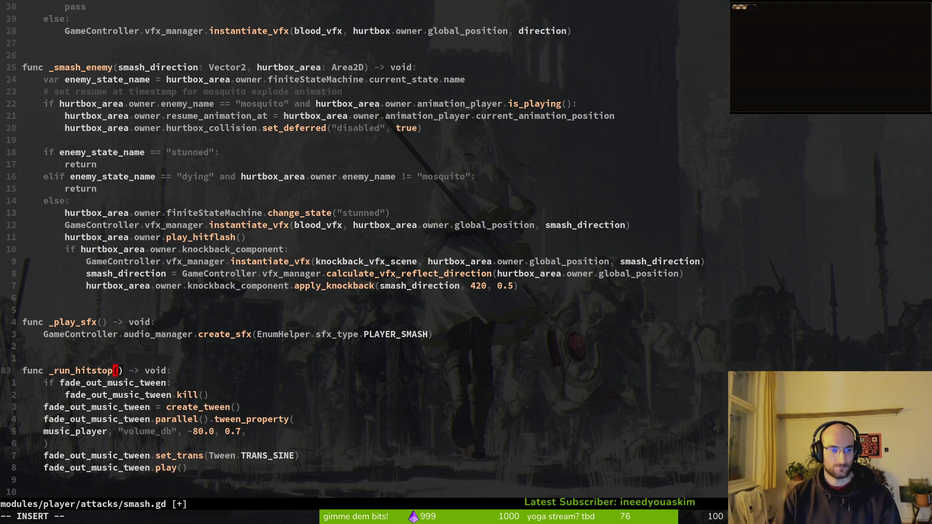
{"action": "type", "text": "en"}
{"action": "key", "text": "Escape"}
Change the tween references in the kill line to hitstop_tween.
{"action": "type", "text": "j"}
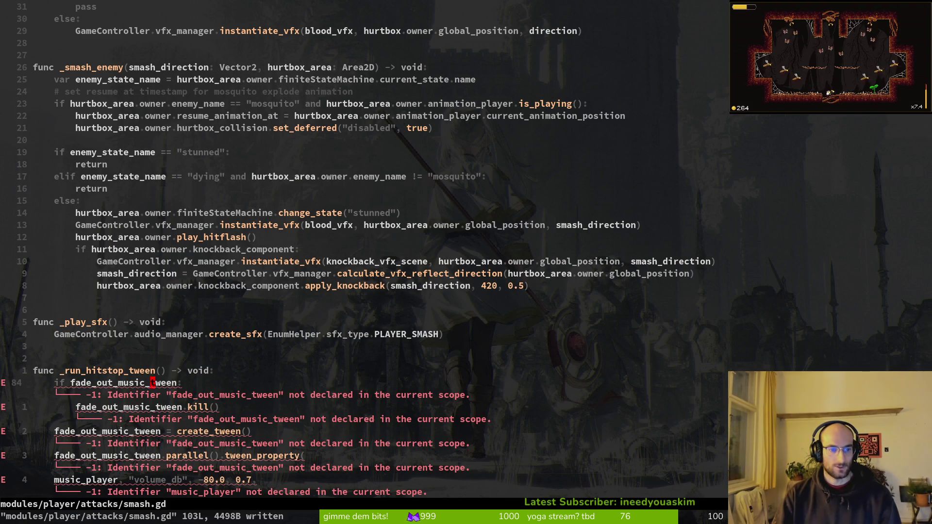
{"action": "type", "text": "ciwhitstop_tween"}
{"action": "key", "text": "Escape"}
{"action": "type", "text": "jciwh"}
{"action": "key", "text": "Return"}
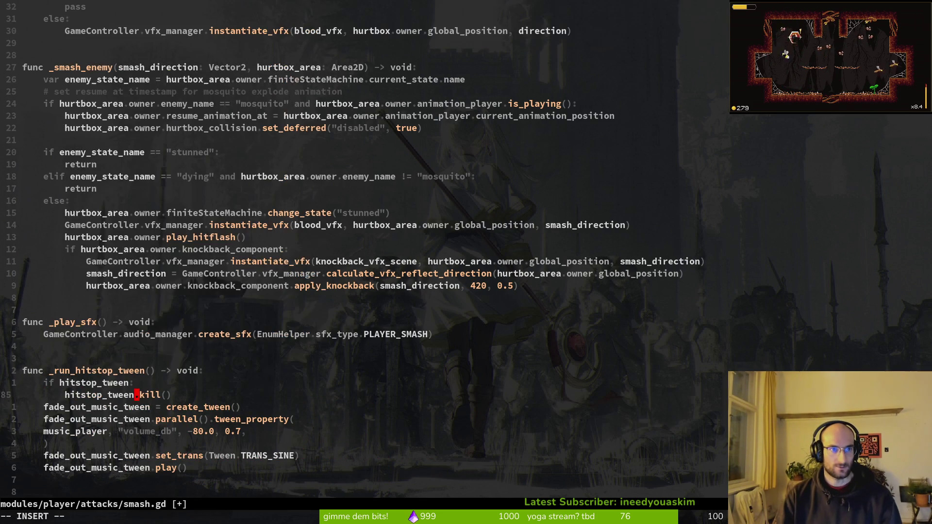
{"action": "key", "text": "Escape"}
{"action": "key", "text": "j"}
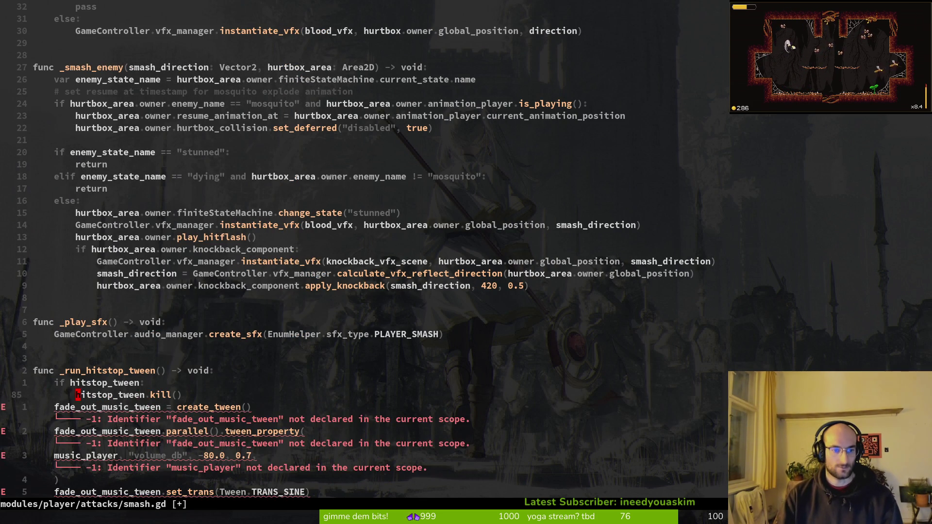
{"action": "key", "text": "v"}
{"action": "key", "text": "Escape"}
{"action": "key", "text": "period"}
{"action": "key", "text": "j"}
{"action": "key", "text": "period"}
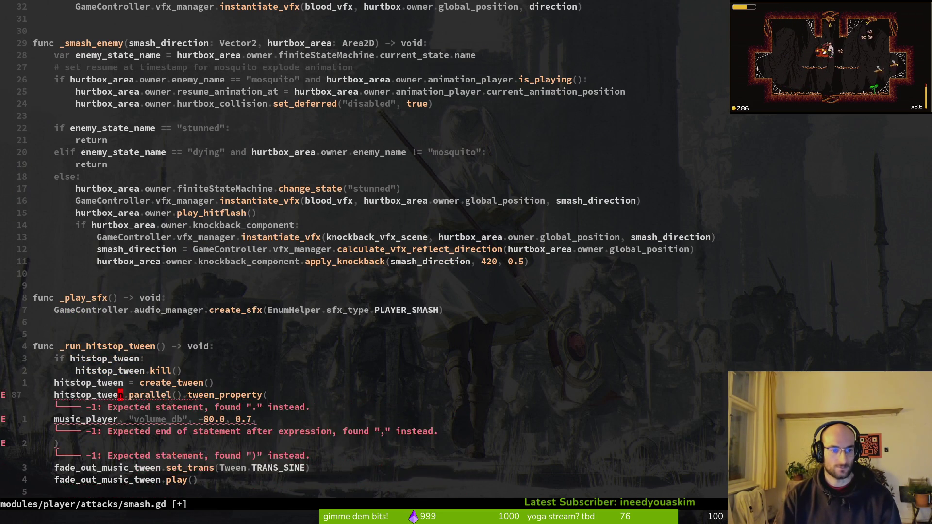
{"action": "key", "text": "j"}
Replace further tween references with hitstop_tween, undoing the wrong replacements.
{"action": "key", "text": "P"}
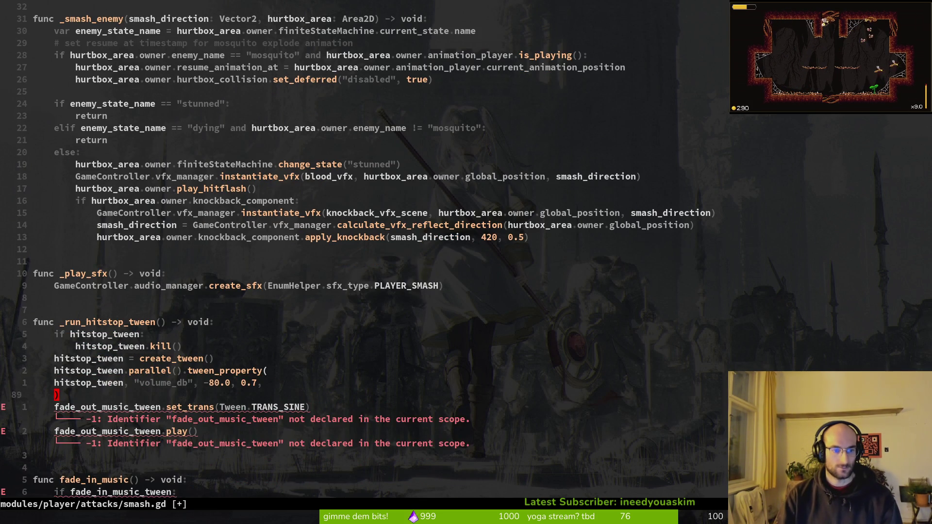
{"action": "key", "text": "j"}
{"action": "key", "text": "j"}
{"action": "key", "text": "v"}
{"action": "key", "text": "i"}
{"action": "key", "text": "w"}
{"action": "type", "text": "PjviwP"}
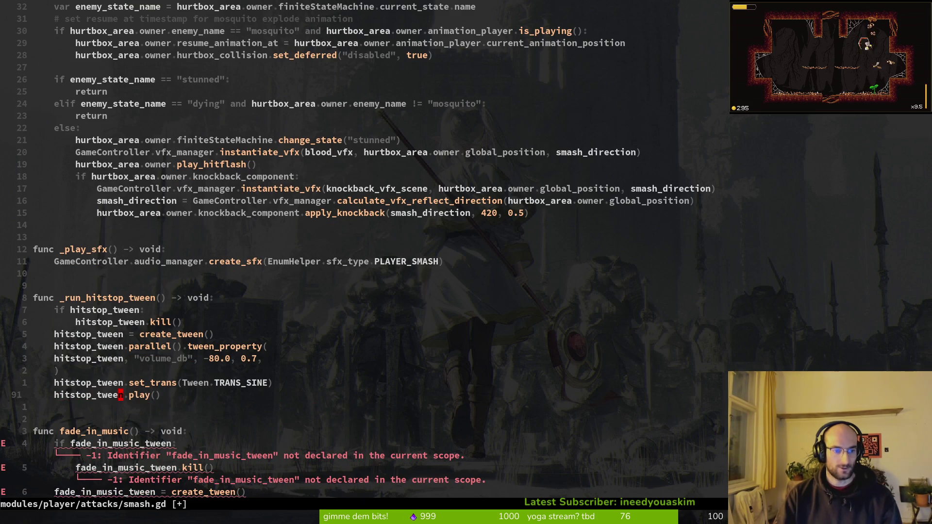
{"action": "type", "text": ":w"}
{"action": "key", "text": "Return"}
{"action": "key", "text": "k"}
{"action": "key", "text": "k"}
{"action": "key", "text": "k"}
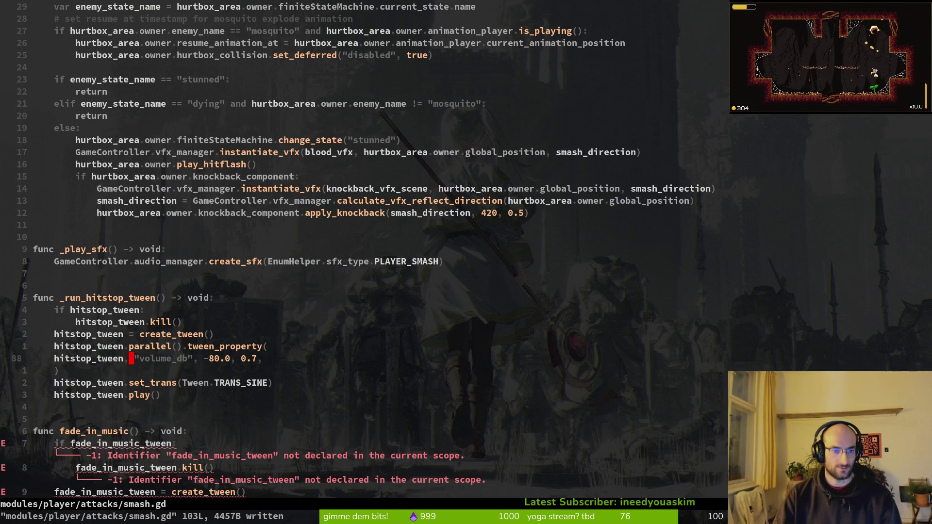
{"action": "key", "text": "u"}
{"action": "key", "text": "u"}
{"action": "key", "text": "u"}
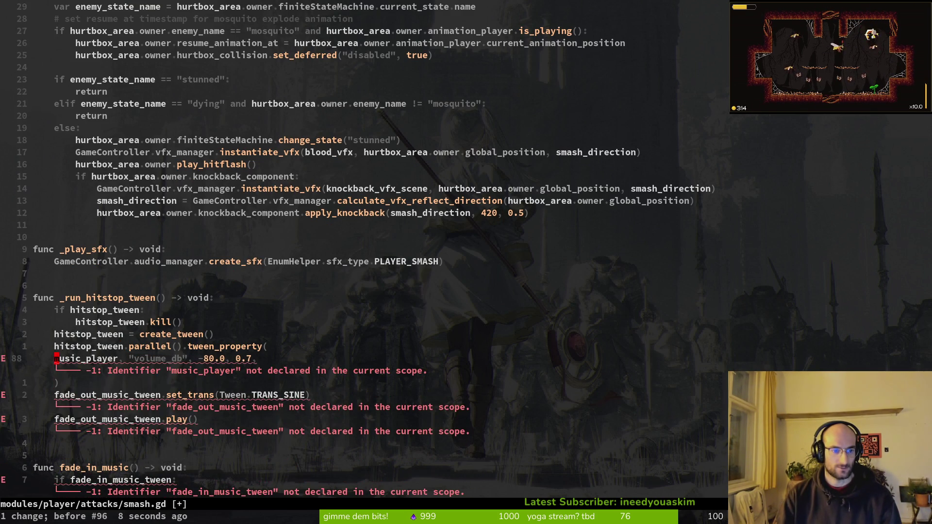
Indent the tween target line and rename the set_trans tween to hitstop_tween.
{"action": "key", "text": "greater"}
{"action": "key", "text": "greater"}
{"action": "type", "text": ":w"}
{"action": "key", "text": "Return"}
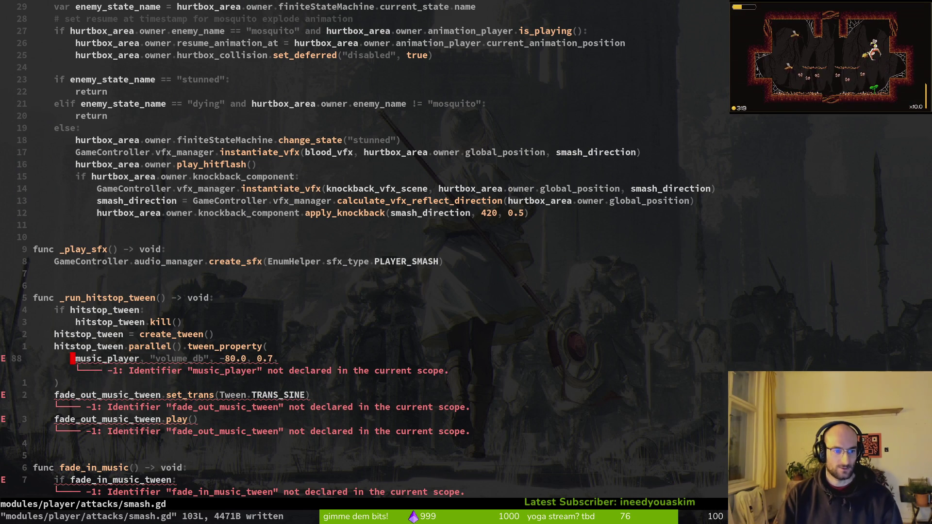
{"action": "type", "text": "ciwhitstop_tween"}
{"action": "key", "text": "Escape"}
{"action": "key", "text": "j"}
{"action": "key", "text": "j"}
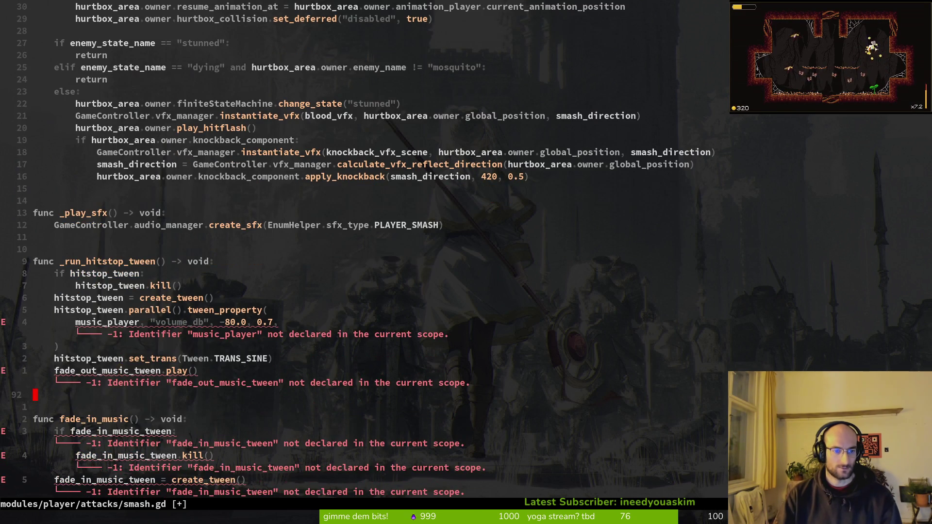
Make Engine the tween's target and empty the property string.
{"action": "type", "text": "p:w"}
{"action": "key", "text": "Return"}
{"action": "key", "text": "k"}
{"action": "key", "text": "k"}
{"action": "key", "text": "k"}
{"action": "type", "text": "viwcEng"}
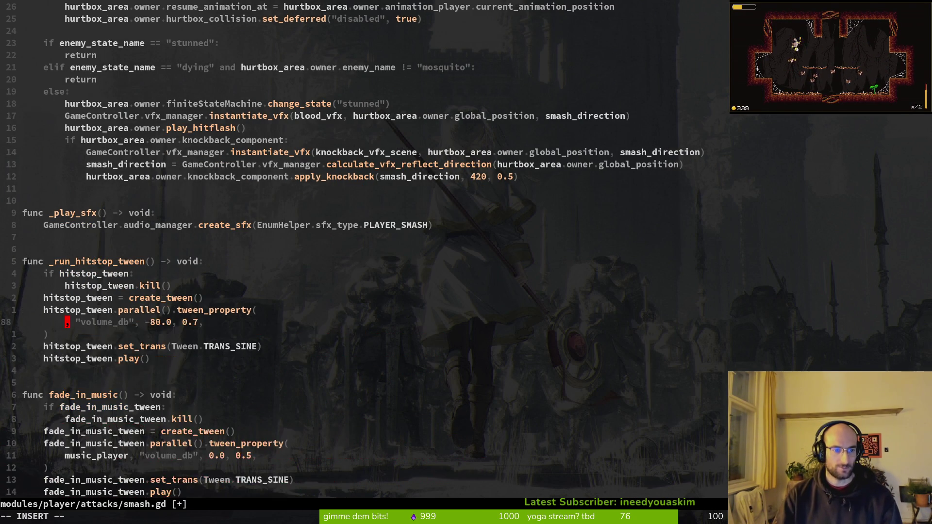
{"action": "type", "text": "ine"}
{"action": "key", "text": "Escape"}
{"action": "type", "text": ":w"}
{"action": "key", "text": "Return"}
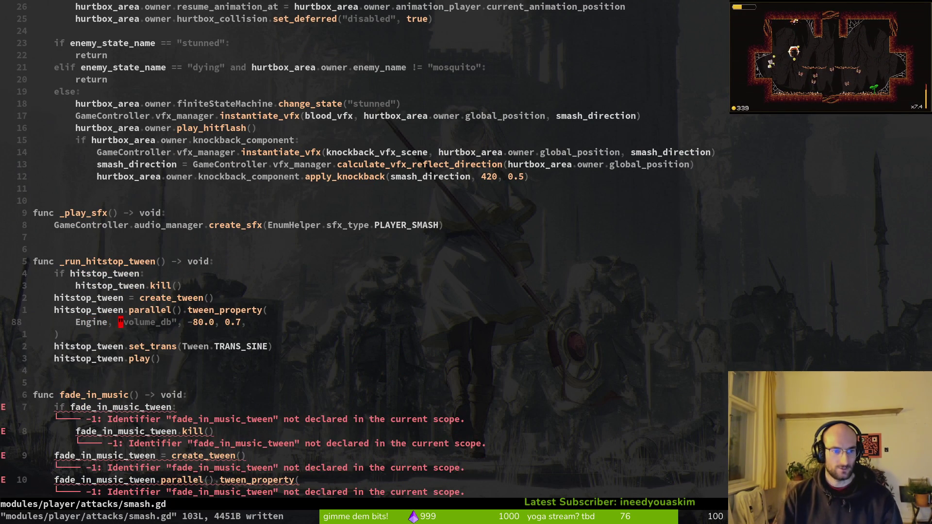
{"action": "type", "text": "ci\""}
Delete the leftover fade_in_music code and save smash.gd.
{"action": "key", "text": "Escape"}
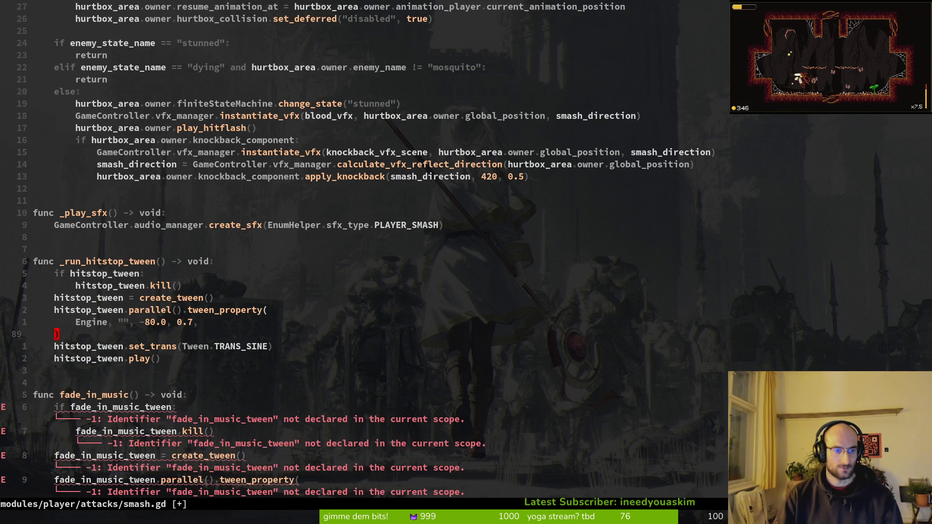
{"action": "key", "text": "j"}
{"action": "key", "text": "j"}
{"action": "key", "text": "j"}
{"action": "key", "text": "shift+v"}
{"action": "key", "text": "shift+g"}
{"action": "key", "text": "d"}
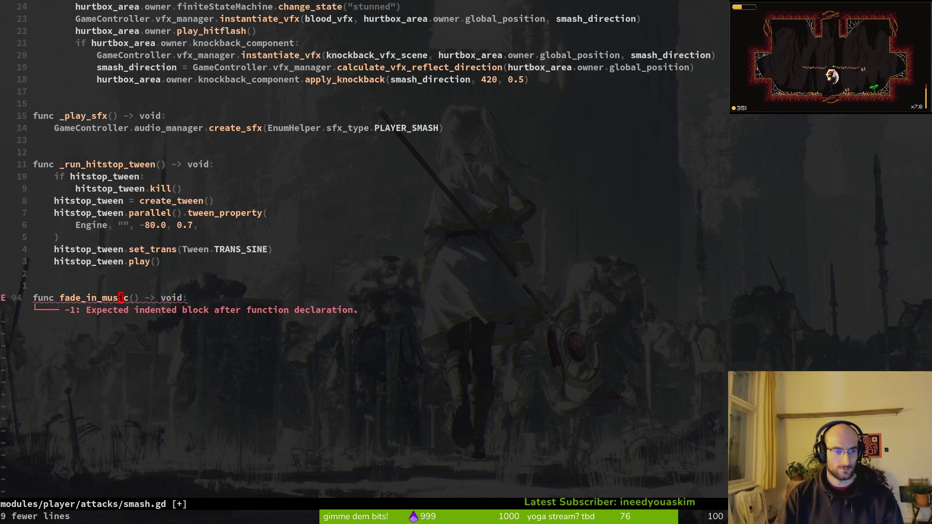
{"action": "type", "text": "dk:w"}
{"action": "key", "text": "Return"}
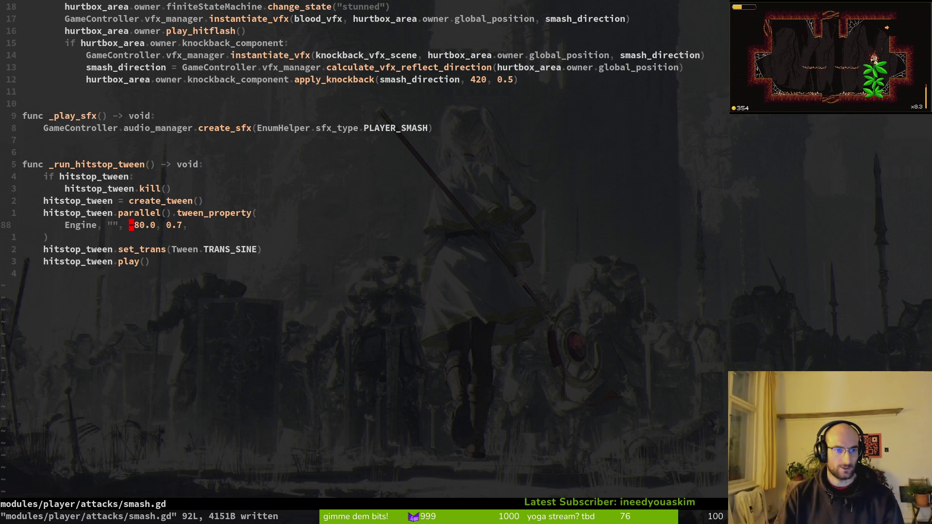
Enter time_scale as the tween's property name and save smash.gd.
{"action": "key", "text": "h"}
{"action": "key", "text": "h"}
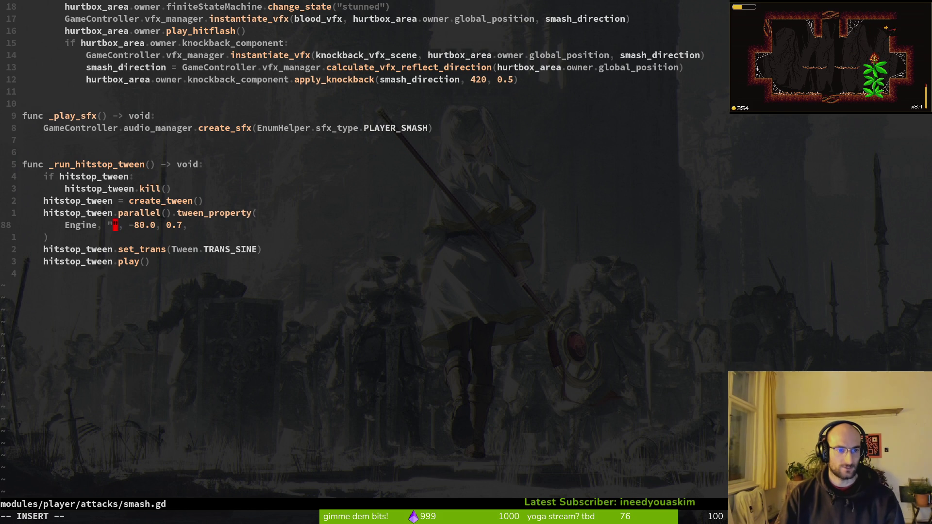
{"action": "type", "text": "time_scale"}
{"action": "key", "text": "Escape"}
{"action": "type", "text": ":w"}
{"action": "key", "text": "Return"}
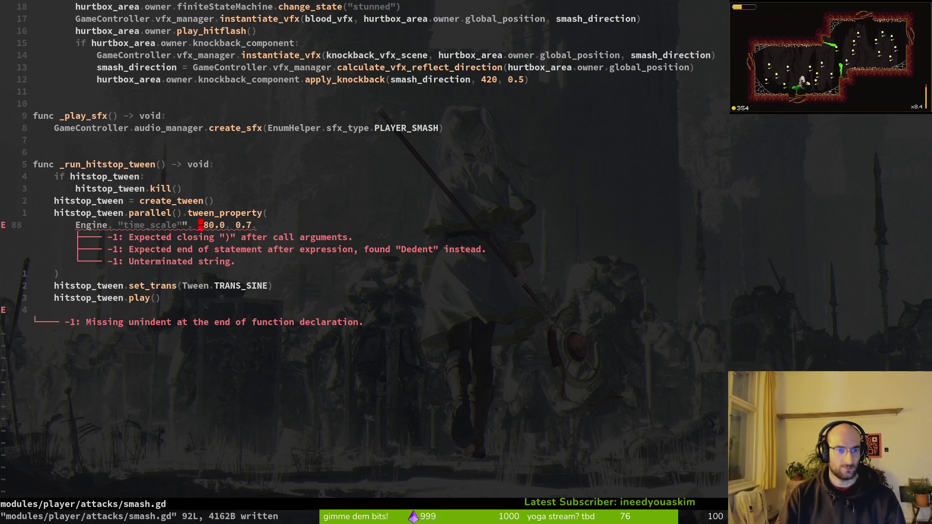
{"action": "key", "text": "o"}
{"action": "key", "text": "Escape"}
{"action": "type", "text": ":w"}
{"action": "key", "text": "Return"}
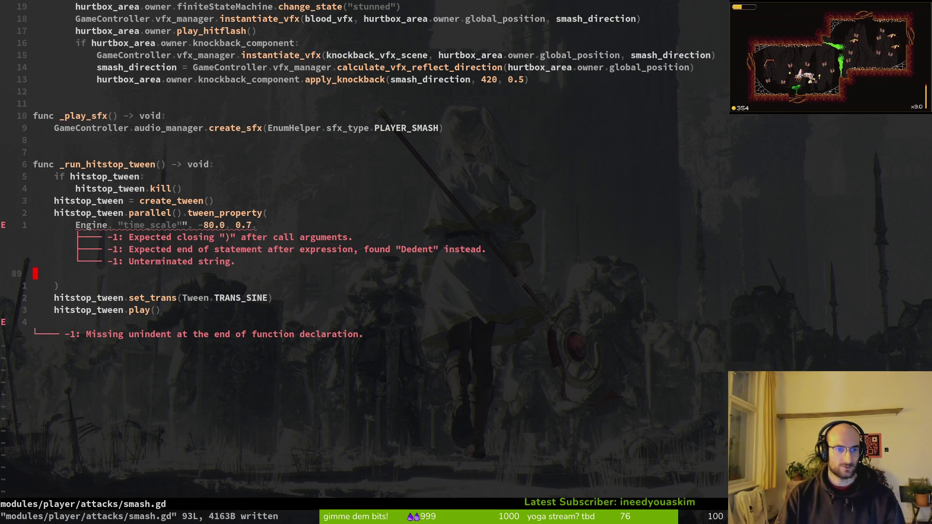
Undo the accidental blank line, delete the stray quote after time_scale, and save.
{"action": "key", "text": "u"}
{"action": "key", "text": "i"}
{"action": "key", "text": "BackSpace"}
{"action": "key", "text": "Escape"}
{"action": "type", "text": ":w"}
{"action": "key", "text": "Return"}
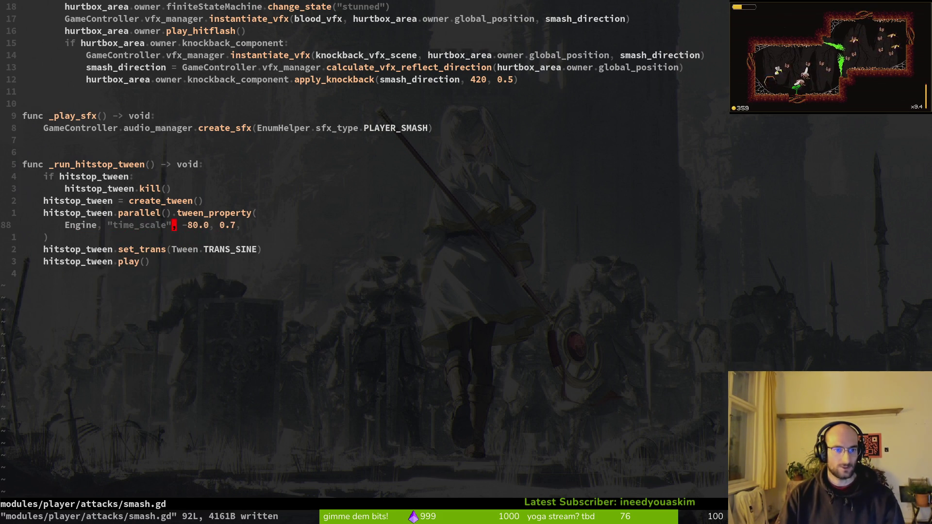
{"action": "key", "text": "i"}
Change the tween target from -80.0 to 0.1 and duration to 0.05, then start an await line.
{"action": "key", "text": "BackSpace"}
{"action": "key", "text": "BackSpace"}
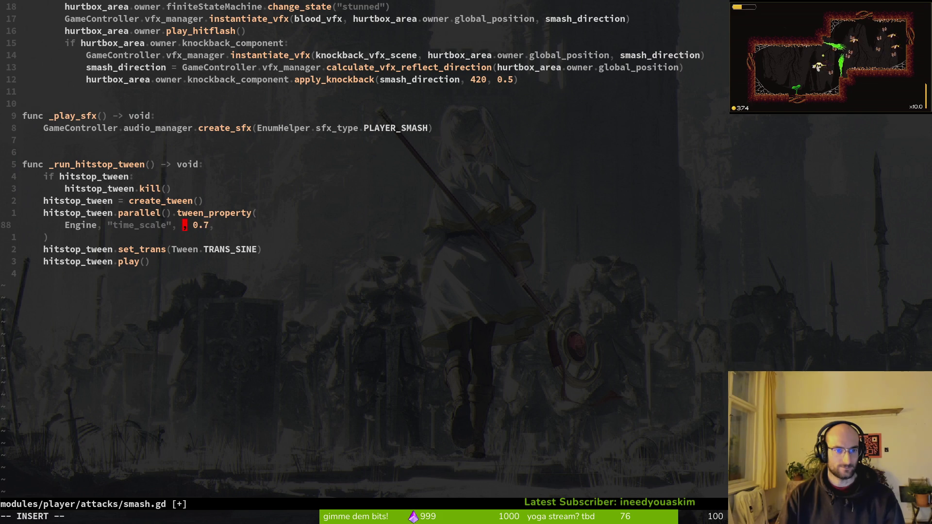
{"action": "type", "text": "0,0."}
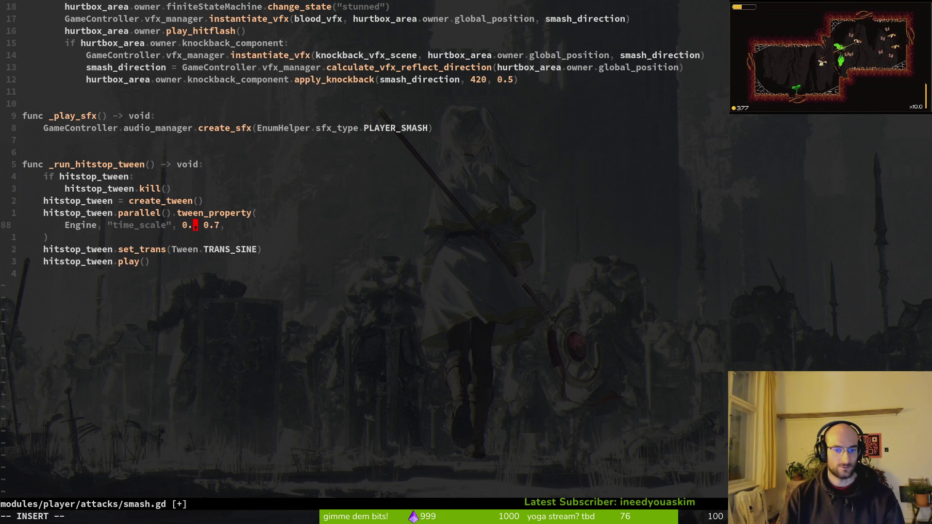
{"action": "type", "text": ":w"}
{"action": "key", "text": "Return"}
{"action": "key", "text": "f"}
{"action": "key", "text": "7"}
{"action": "key", "text": "s"}
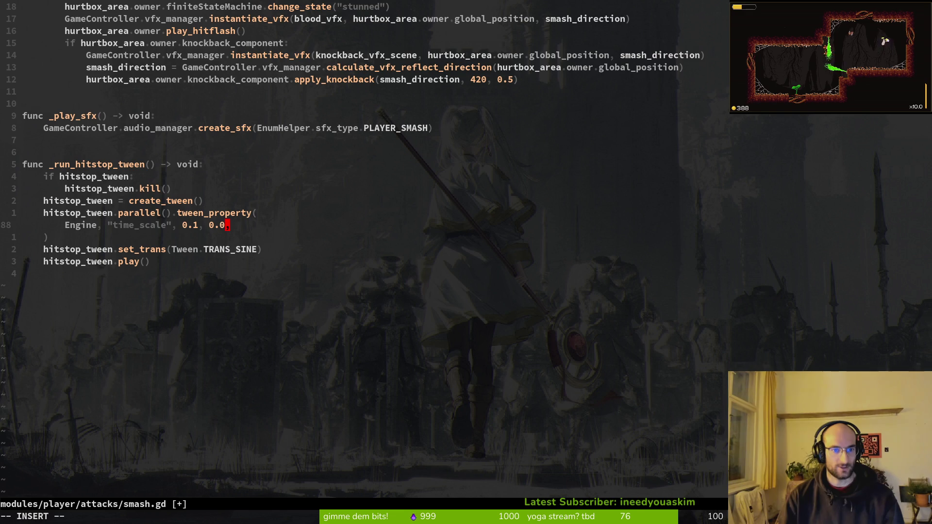
{"action": "type", "text": "5"}
{"action": "key", "text": "Escape"}
{"action": "type", "text": ":w"}
{"action": "key", "text": "Return"}
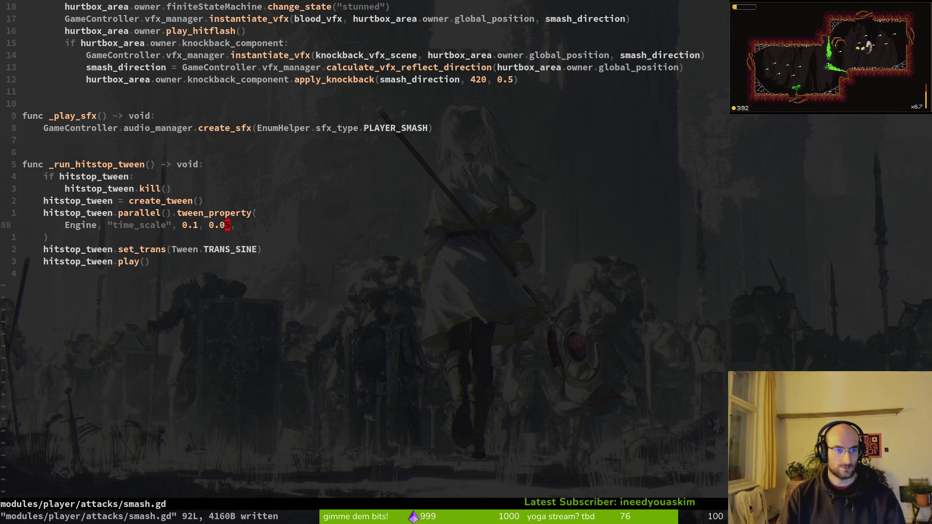
{"action": "type", "text": "GOawait "}
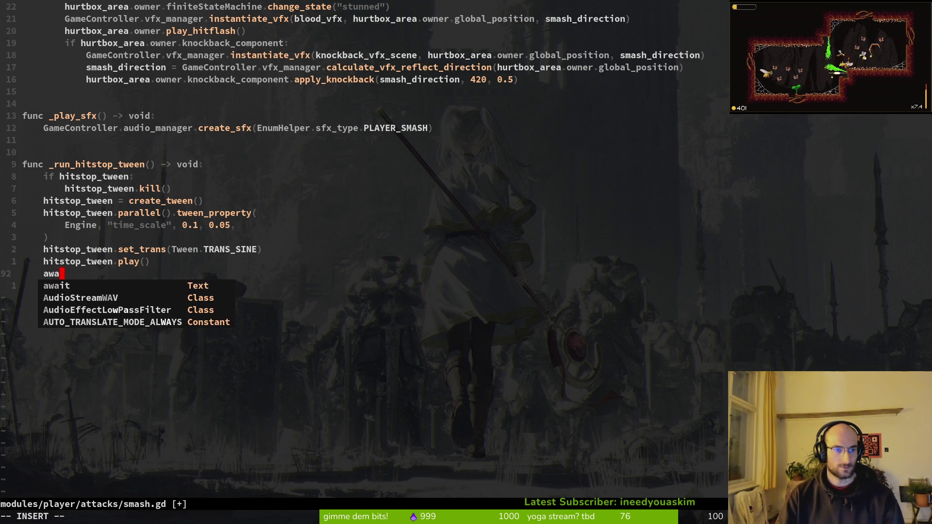
{"action": "type", "text": "hitstop_tween.fi"}
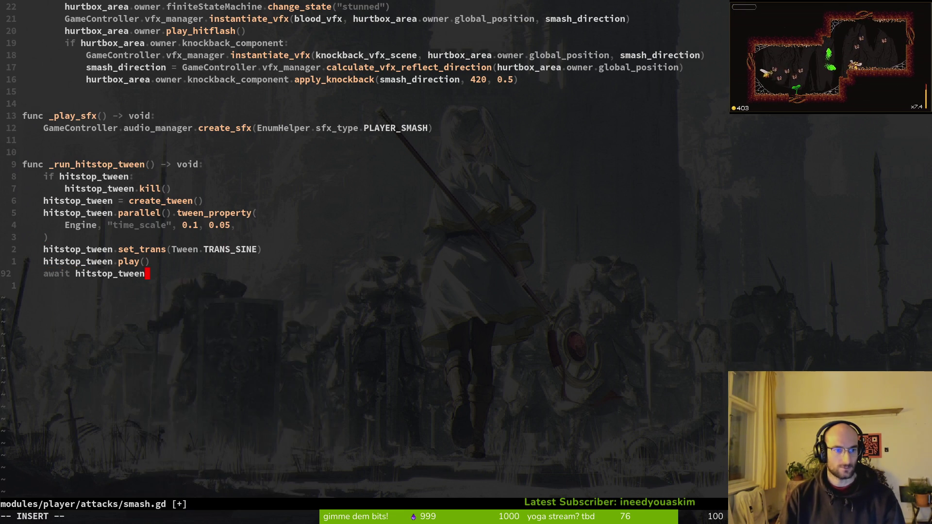
Complete the line as 'await hitstop_tween.finished' and save.
{"action": "key", "text": "Tab"}
{"action": "key", "text": "Escape"}
{"action": "type", "text": ":w"}
{"action": "key", "text": "Return"}
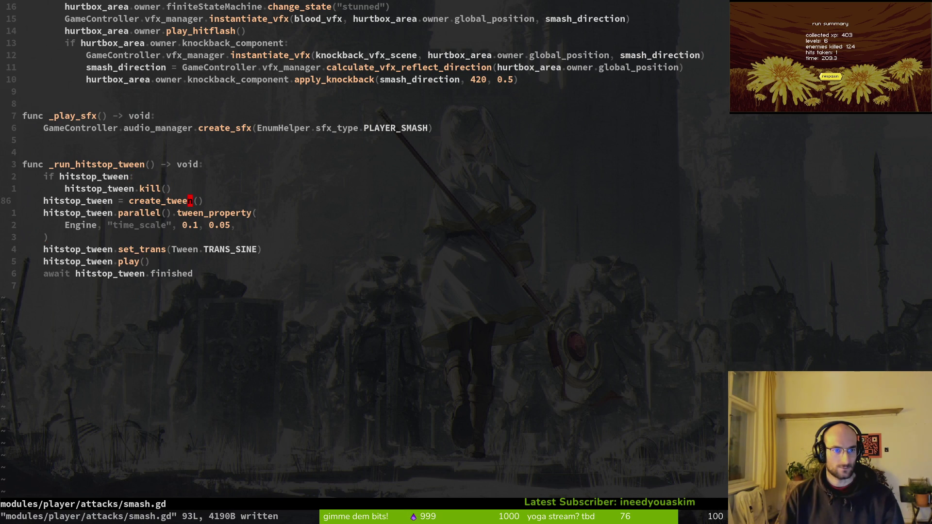
Copy the five tween setup lines and paste them below the await line.
{"action": "key", "text": "j"}
{"action": "key", "text": "V"}
{"action": "key", "text": "j"}
{"action": "key", "text": "j"}
{"action": "key", "text": "j"}
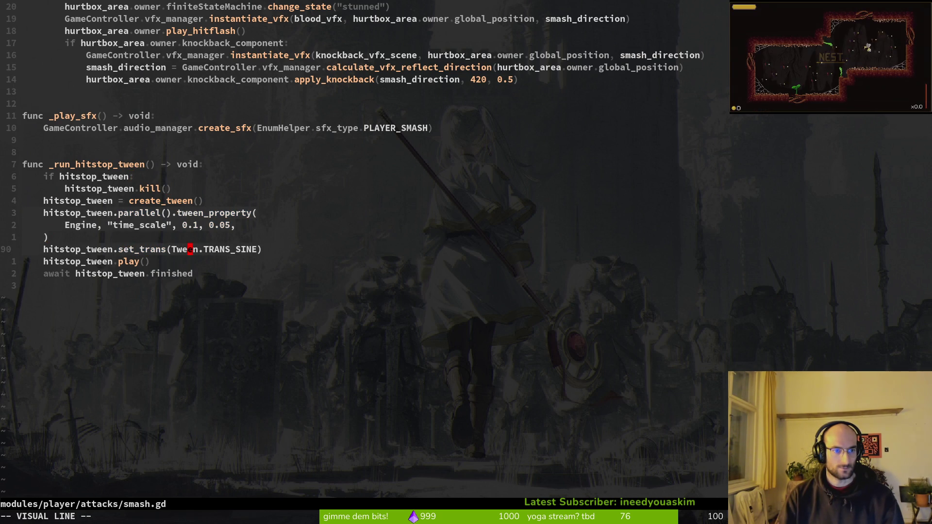
{"action": "key", "text": "j"}
{"action": "key", "text": "j"}
{"action": "key", "text": "y"}
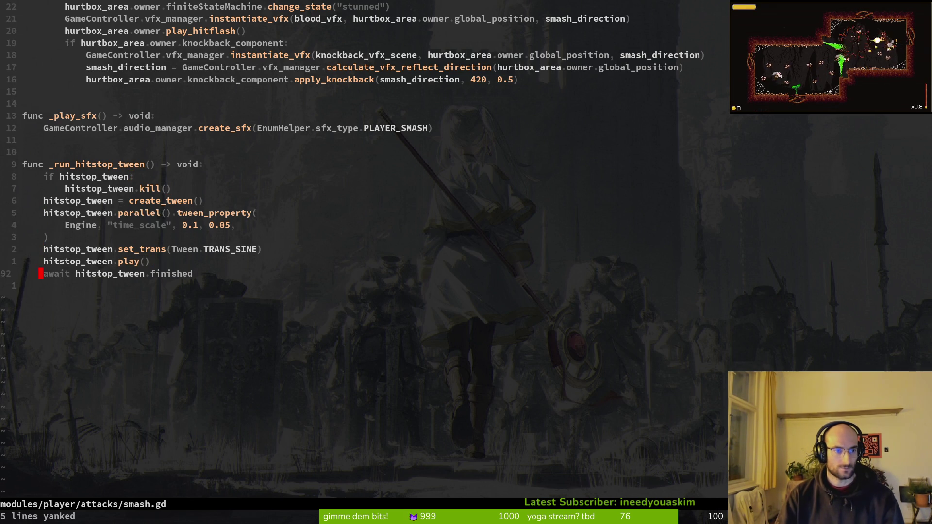
{"action": "key", "text": "p"}
{"action": "key", "text": "j"}
Set the copied tween's time_scale target to 1 and duration to 0.15, saving.
{"action": "key", "text": "f"}
{"action": "key", "text": "0"}
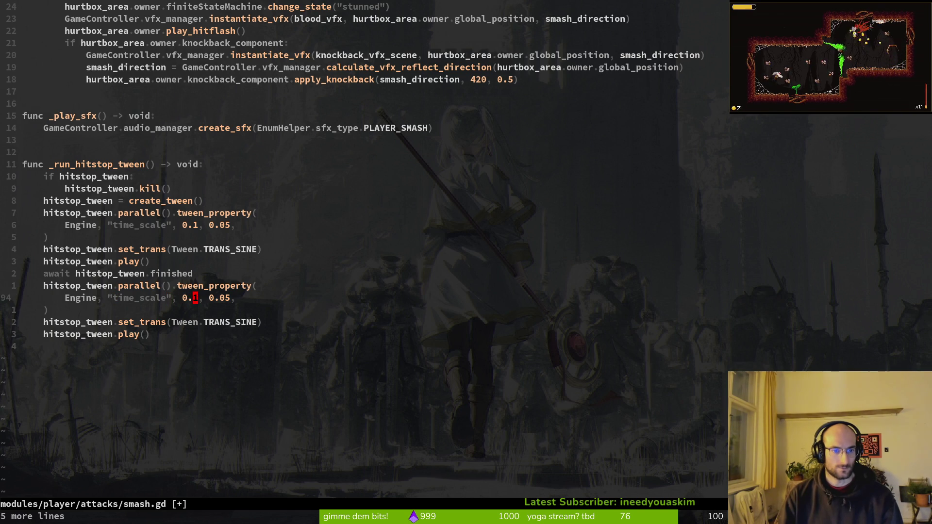
{"action": "key", "text": "s"}
{"action": "key", "text": "BackSpace"}
{"action": "key", "text": "Escape"}
{"action": "type", "text": ":w"}
{"action": "key", "text": "Return"}
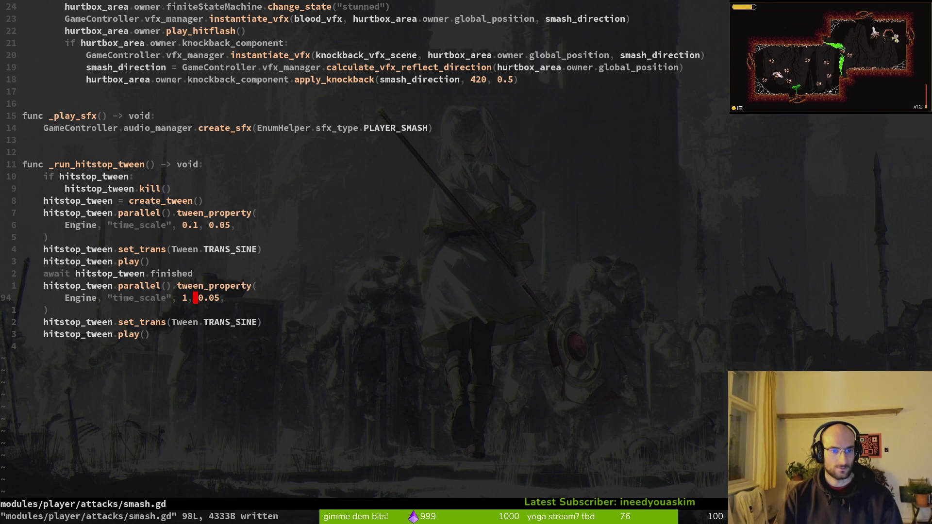
{"action": "key", "text": "a"}
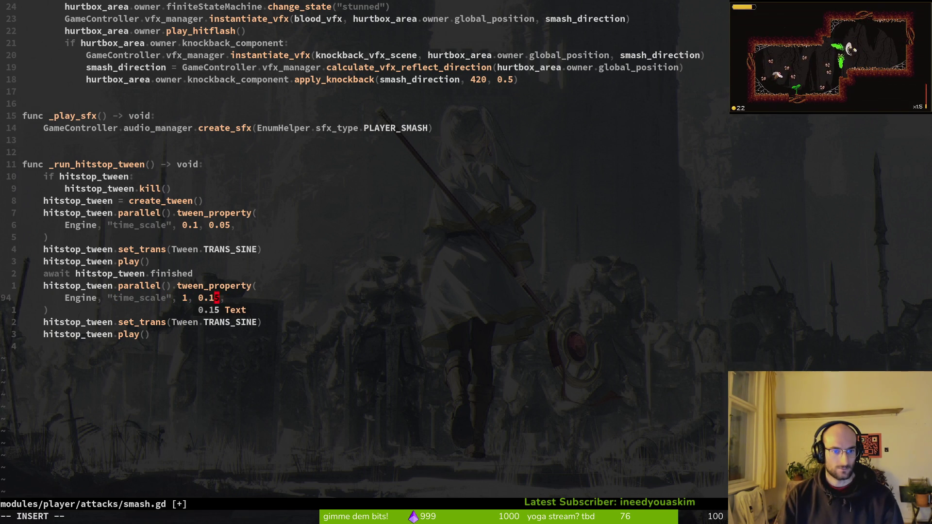
{"action": "key", "text": "Escape"}
{"action": "type", "text": ":w"}
{"action": "key", "text": "Return"}
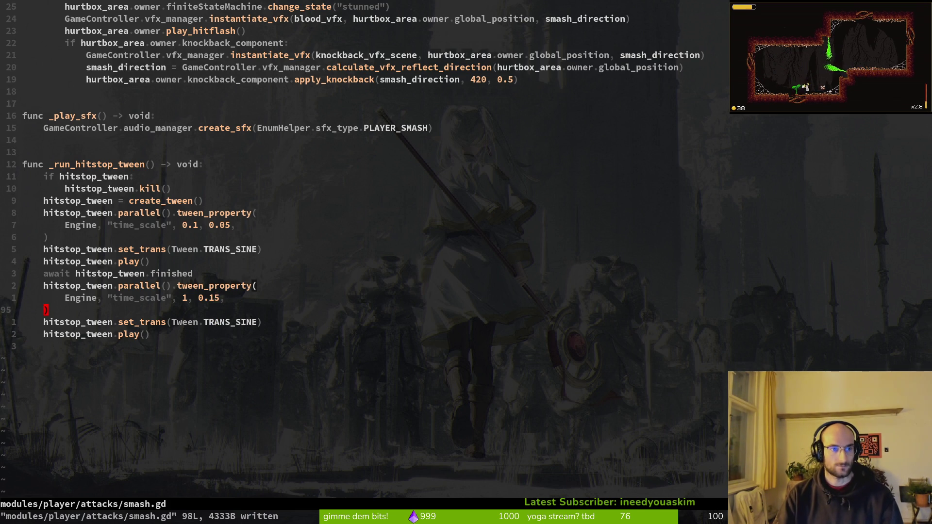
{"action": "key", "text": "ctrl+u"}
{"action": "key", "text": "ctrl+u"}
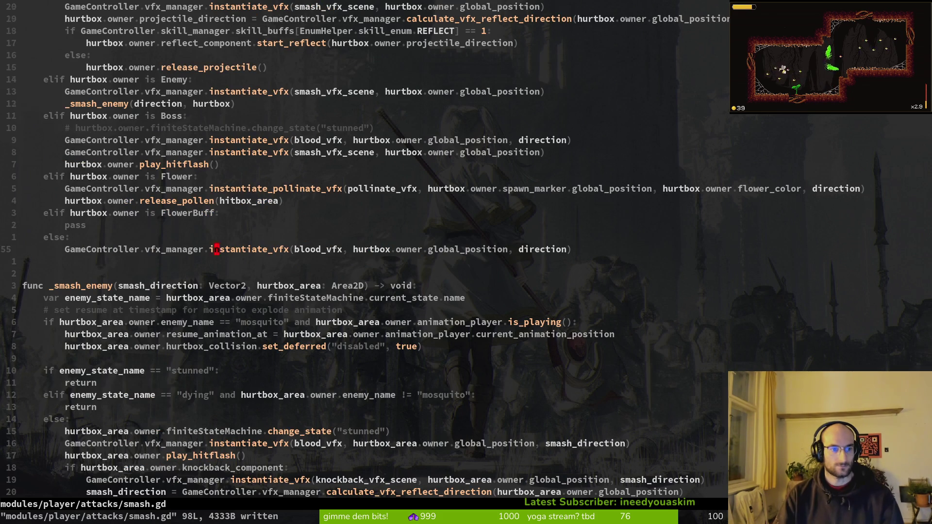
Go to the Enemy hit branch, remove a misplaced blank line, and save.
{"action": "key", "text": "j"}
{"action": "key", "text": "j"}
{"action": "key", "text": "j"}
{"action": "key", "text": "1"}
{"action": "key", "text": "0"}
{"action": "key", "text": "k"}
{"action": "key", "text": "5"}
{"action": "key", "text": "k"}
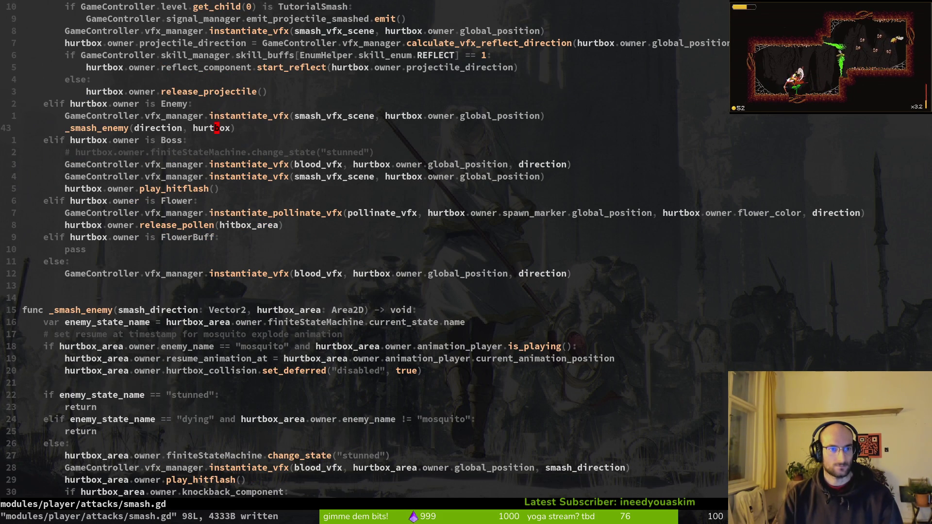
{"action": "key", "text": "k"}
{"action": "key", "text": "O"}
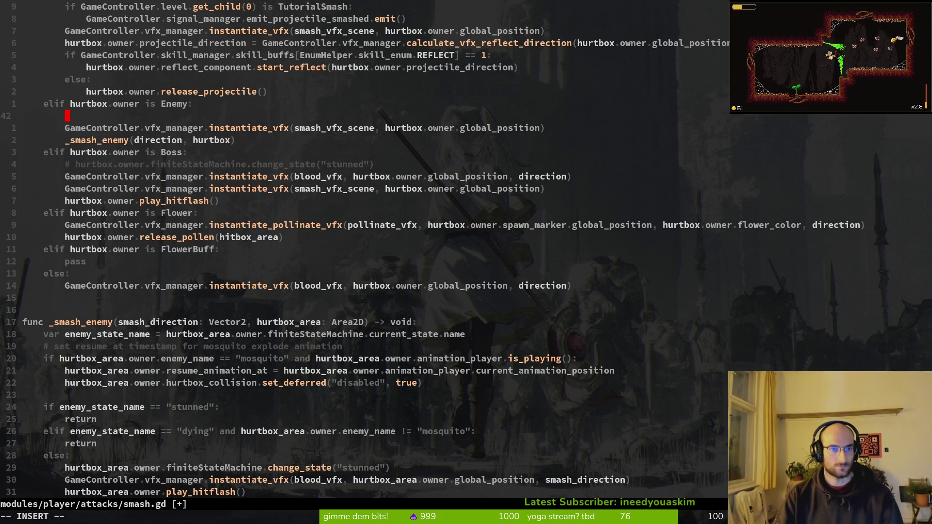
{"action": "key", "text": "Escape"}
{"action": "key", "text": "d"}
{"action": "key", "text": "d"}
{"action": "type", "text": ":w"}
{"action": "key", "text": "Return"}
Add _run_hitstop_tween() after _smash_enemy(direction, hurtbox), save, and switch to Godot.
{"action": "type", "text": "jorun"}
{"action": "key", "text": "Tab"}
{"action": "key", "text": "Return"}
{"action": "key", "text": "Escape"}
{"action": "type", "text": ":w"}
{"action": "key", "text": "Return"}
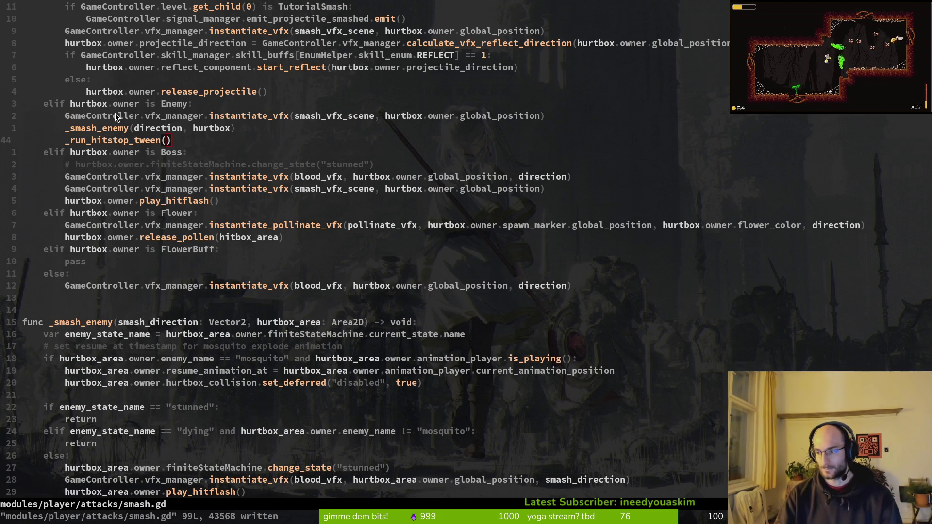
{"action": "key", "text": "alt+Tab"}
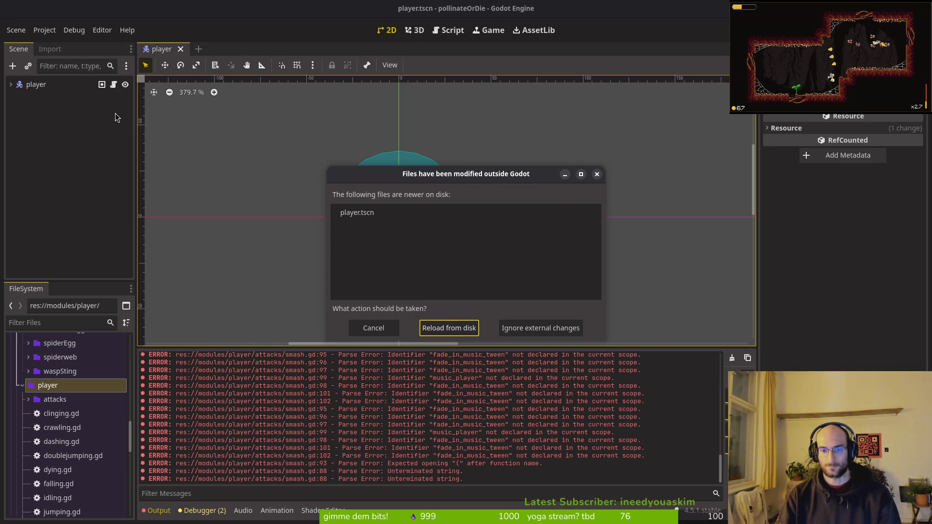
Reload player.tscn from disk in Godot and quit Vim editing smash.gd.
{"action": "left_click", "coordinate": [449, 328]}
{"action": "key", "text": "alt+Tab"}
{"action": "key", "text": "alt+Tab"}
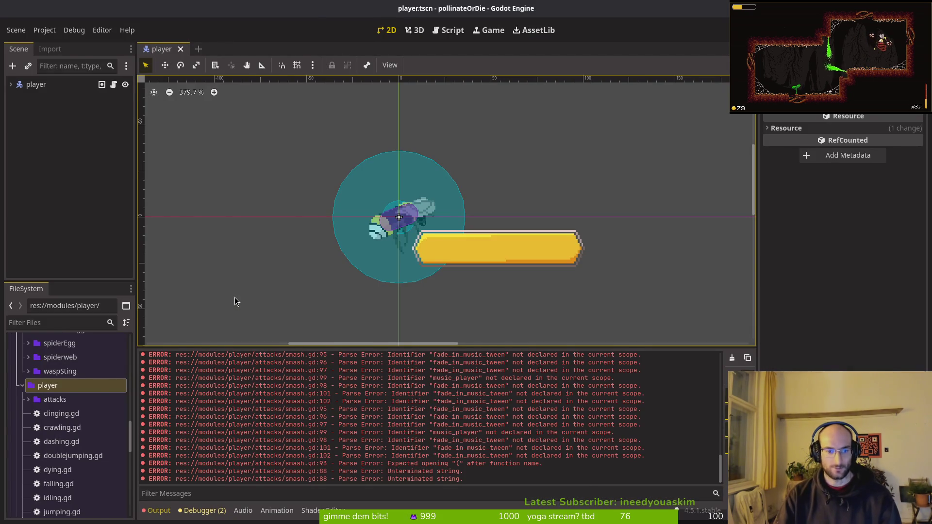
{"action": "key", "text": "alt+Tab"}
{"action": "type", "text": ":q"}
{"action": "key", "text": "Return"}
{"action": "key", "text": "Down"}
{"action": "key", "text": "alt+Tab"}
Run the game, start a new game, attack enemies to test hitstop, then stop it.
{"action": "key", "text": "F5"}
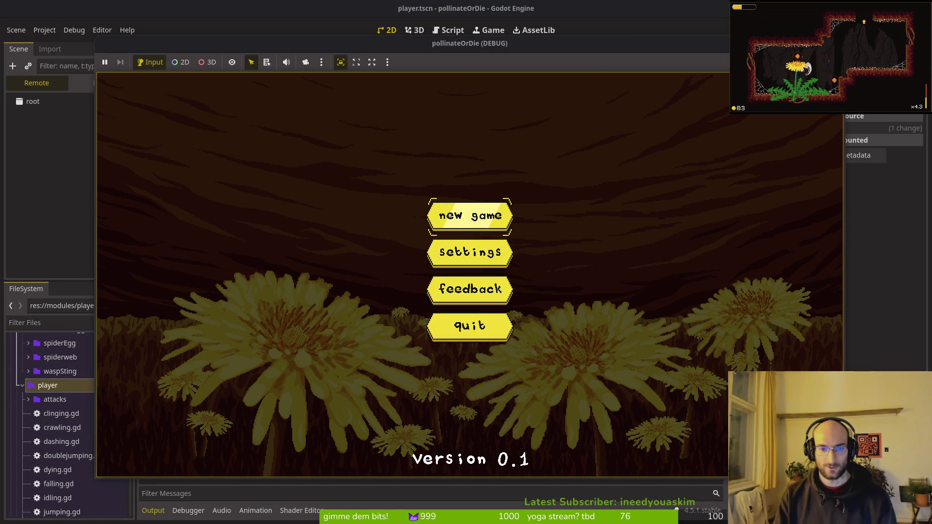
{"action": "key", "text": "Return"}
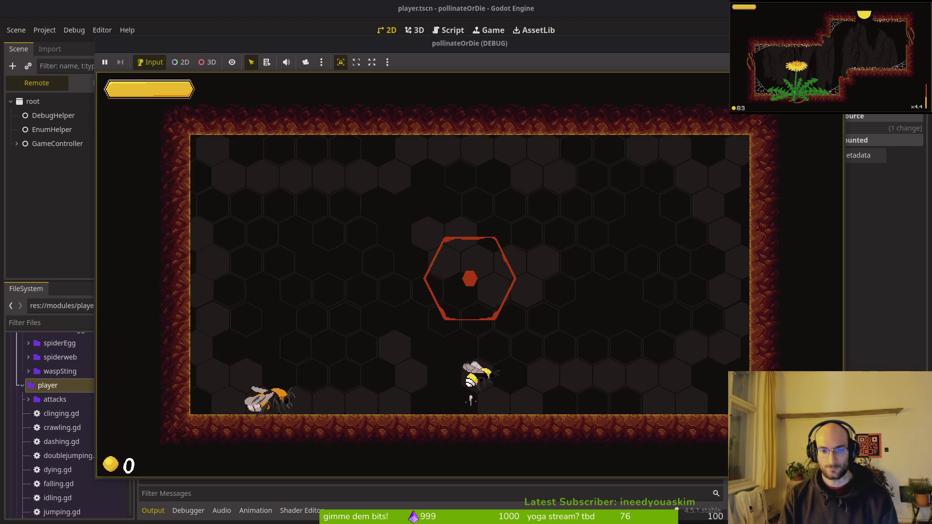
{"action": "key", "text": "Escape"}
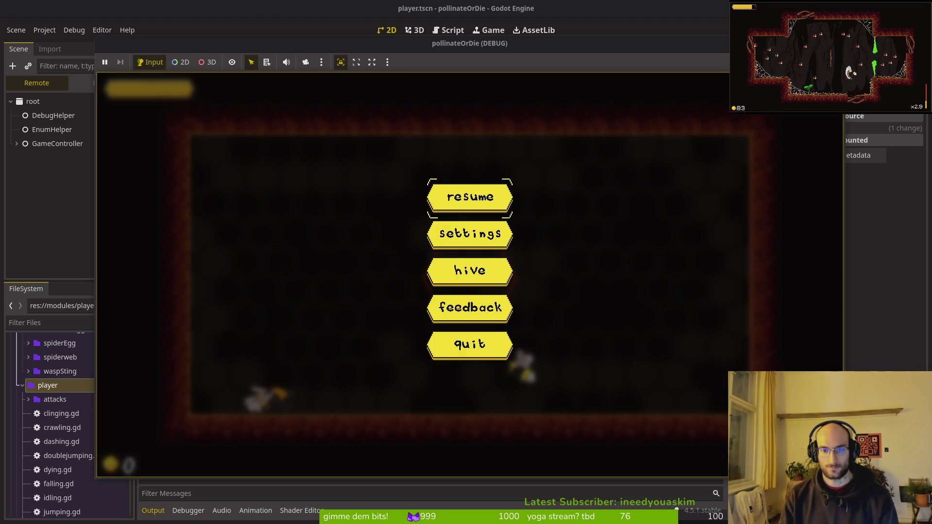
{"action": "key", "text": "Escape"}
{"action": "key", "text": "space"}
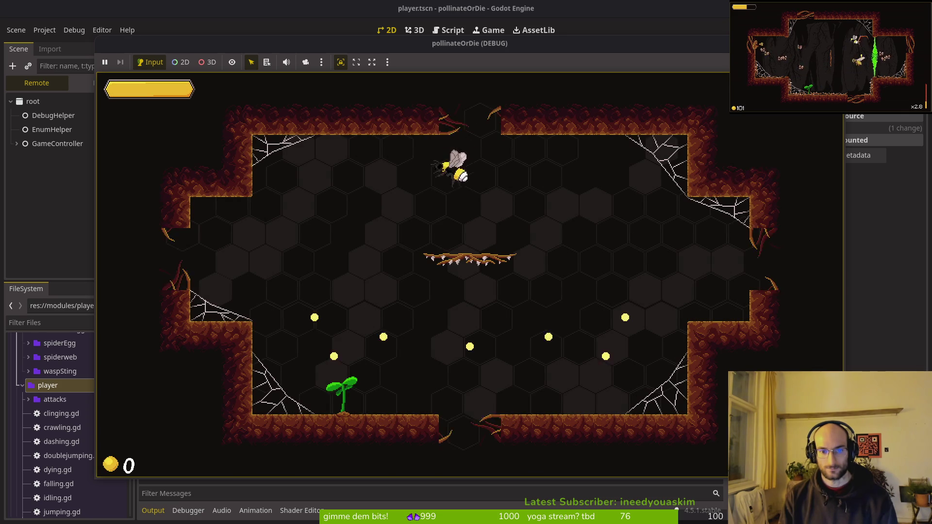
{"action": "key", "text": "x"}
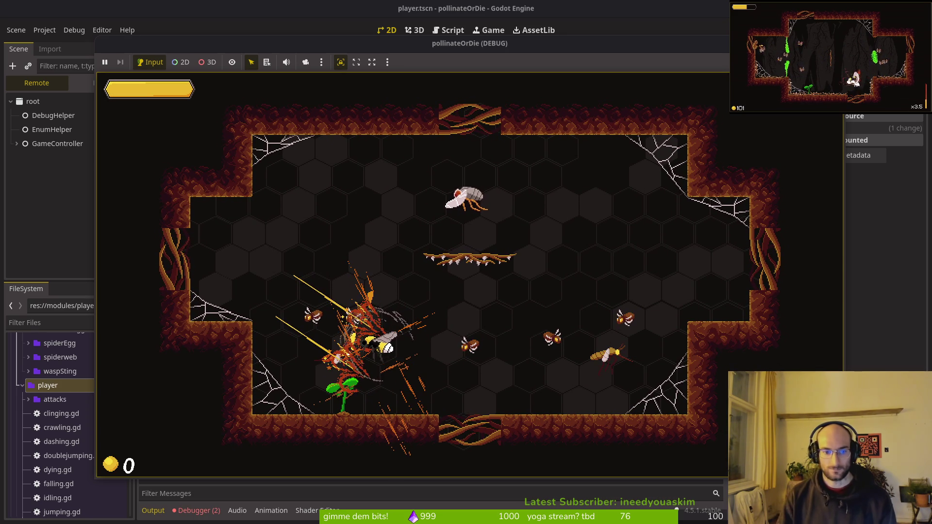
{"action": "key", "text": "F8"}
Open the Debugger's Errors list and select the smash.gd line 94 error.
{"action": "left_click", "coordinate": [196, 510]}
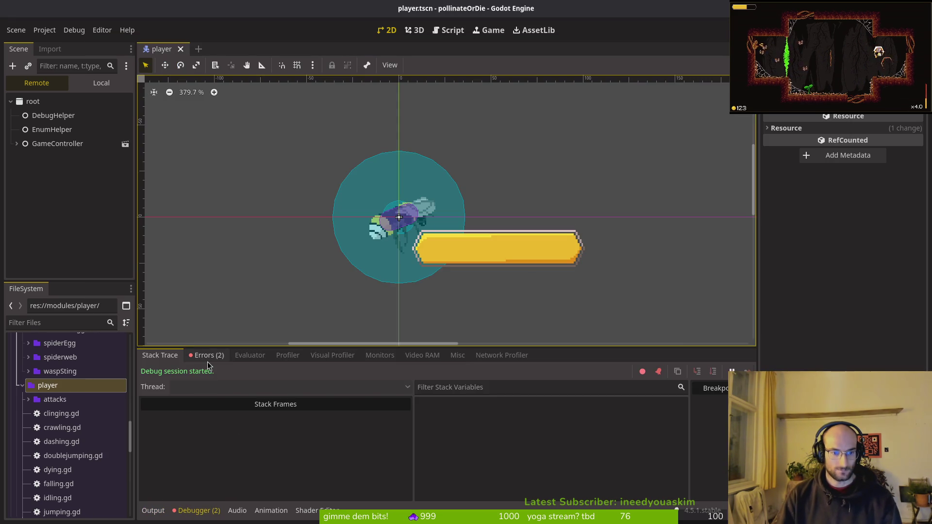
{"action": "left_click", "coordinate": [206, 355]}
{"action": "left_click", "coordinate": [282, 391]}
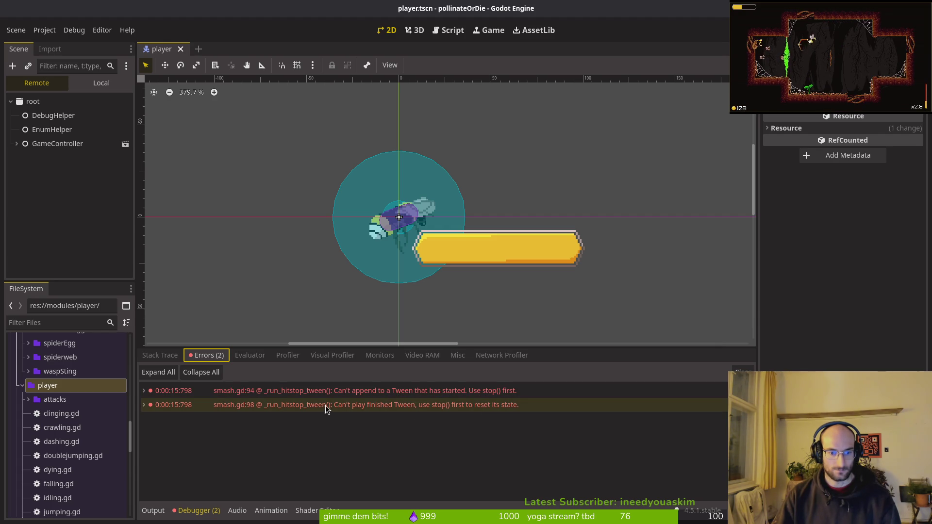
Review the two _run_hitstop_tween errors in smash.gd, then return to the terminal.
{"action": "mouse_move", "coordinate": [385, 411]}
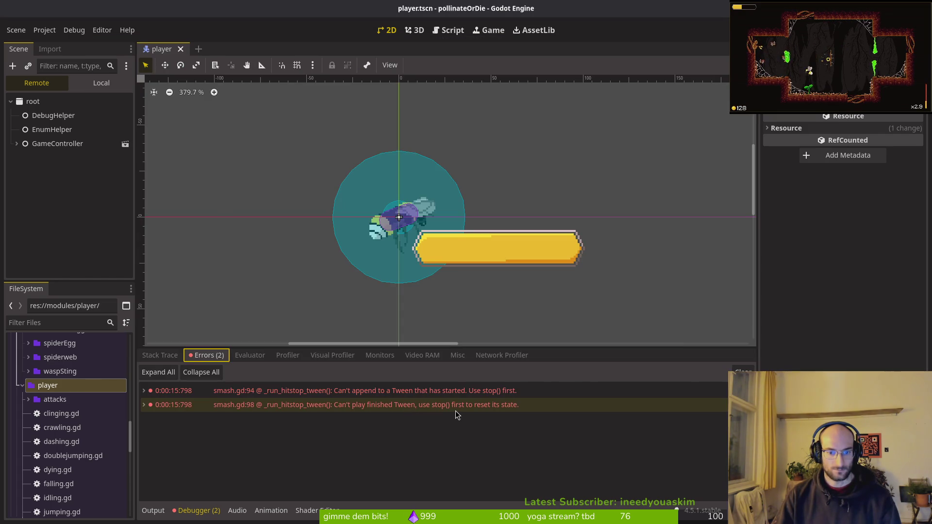
{"action": "key", "text": "alt+Tab"}
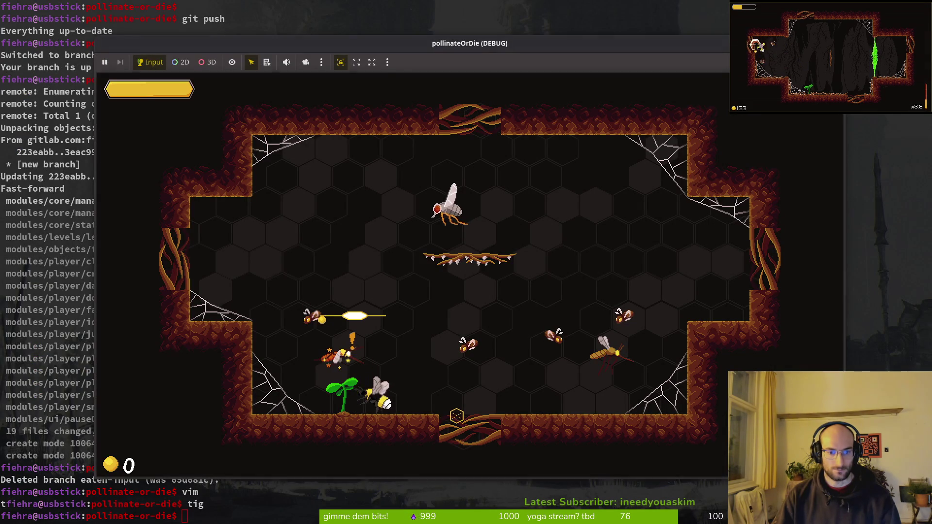
{"action": "key", "text": "alt+Tab"}
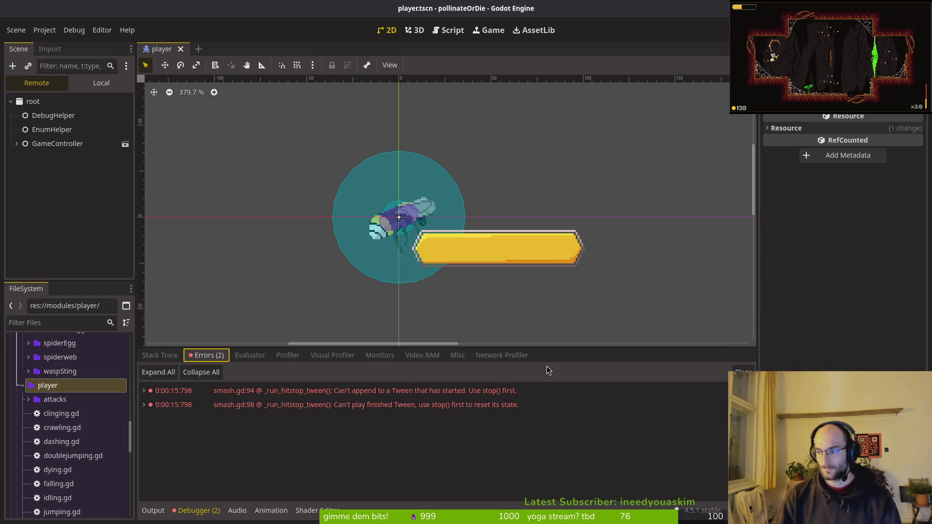
{"action": "key", "text": "alt+Tab"}
Open the project with 'v .' and load smash.gd by searching 'smash'.
{"action": "type", "text": "v ."}
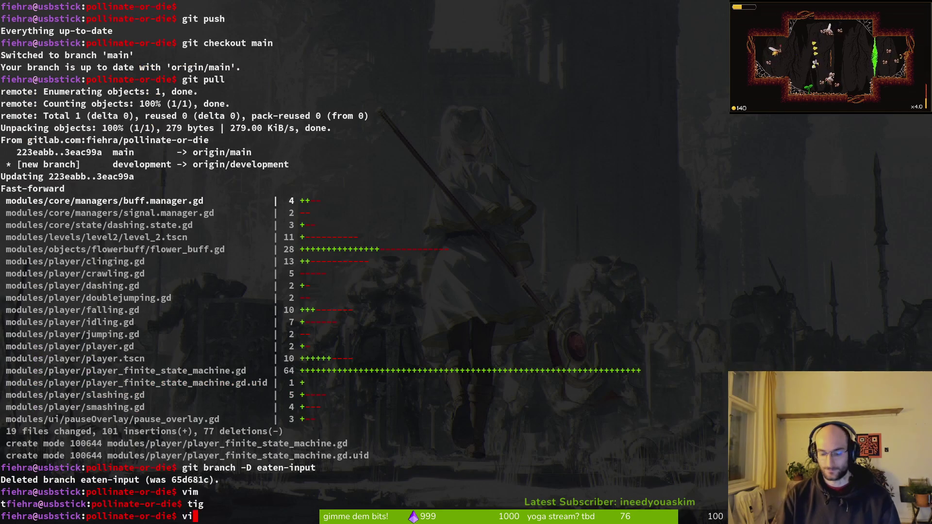
{"action": "key", "text": "Return"}
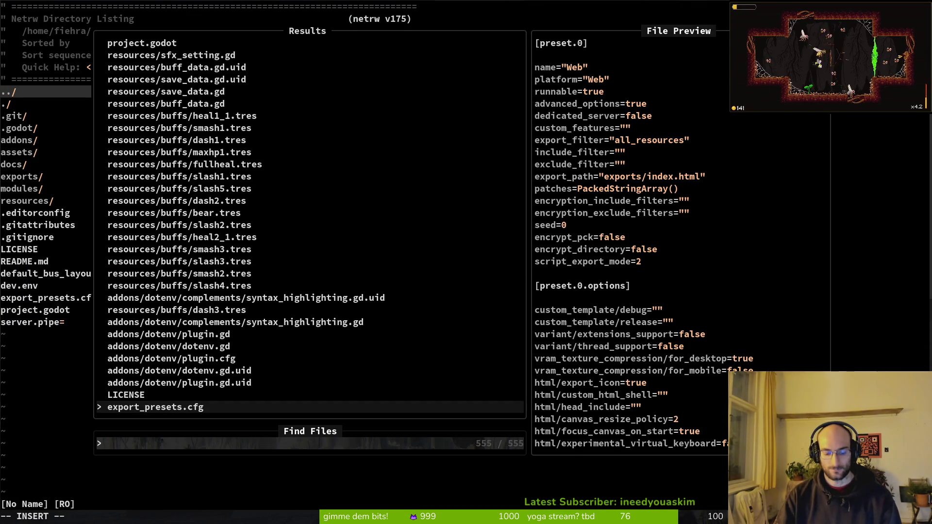
{"action": "type", "text": "smash"}
{"action": "key", "text": "Up"}
{"action": "key", "text": "Up"}
{"action": "key", "text": "Up"}
{"action": "key", "text": "Up"}
{"action": "key", "text": "Up"}
{"action": "key", "text": "Return"}
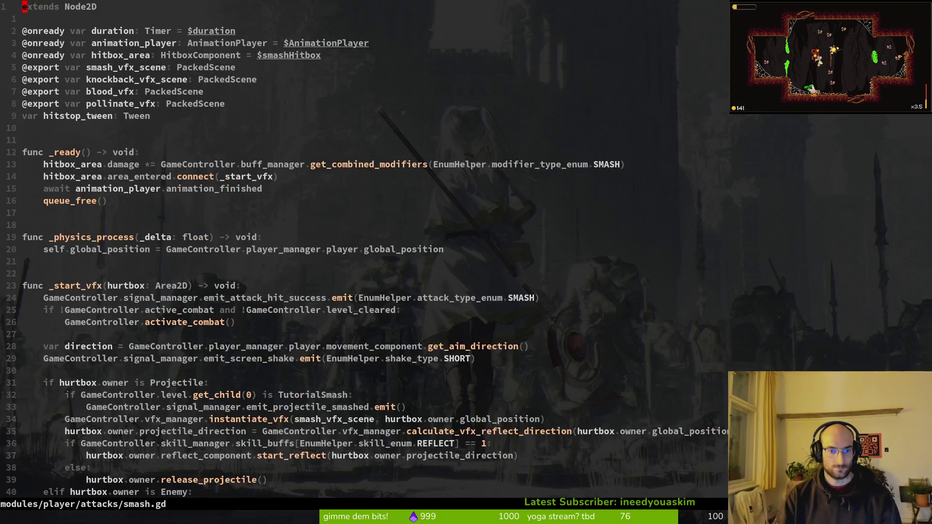
{"action": "key", "text": "alt+Tab"}
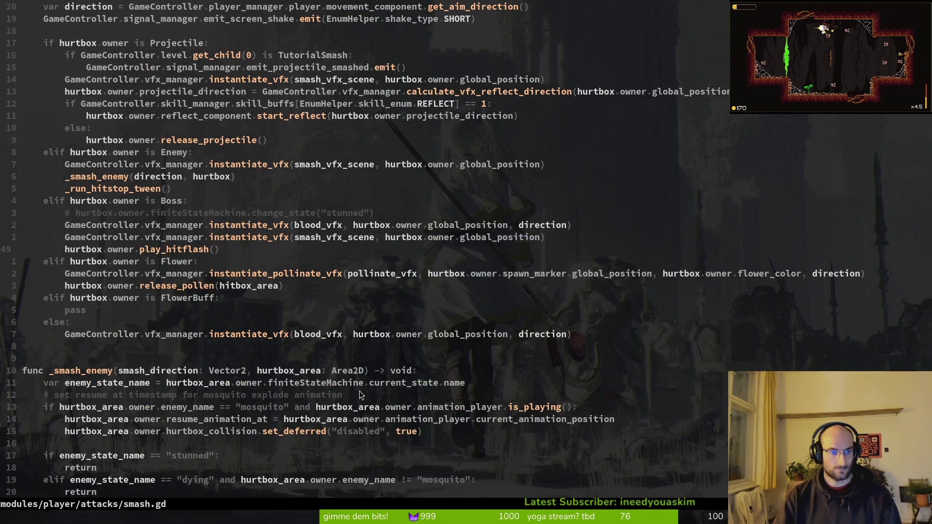
Copy the hitstop_tween kill and create_tween lines in _run_hitstop_tween.
{"action": "key", "text": "ctrl+d"}
{"action": "key", "text": "ctrl+d"}
{"action": "key", "text": "j"}
{"action": "key", "text": "j"}
{"action": "key", "text": "j"}
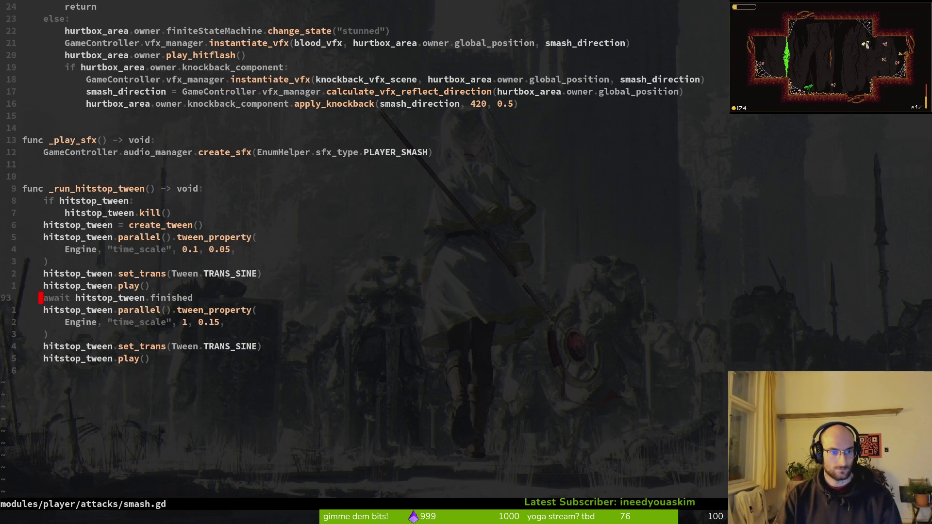
{"action": "key", "text": "k"}
{"action": "key", "text": "k"}
{"action": "key", "text": "k"}
{"action": "key", "text": "j"}
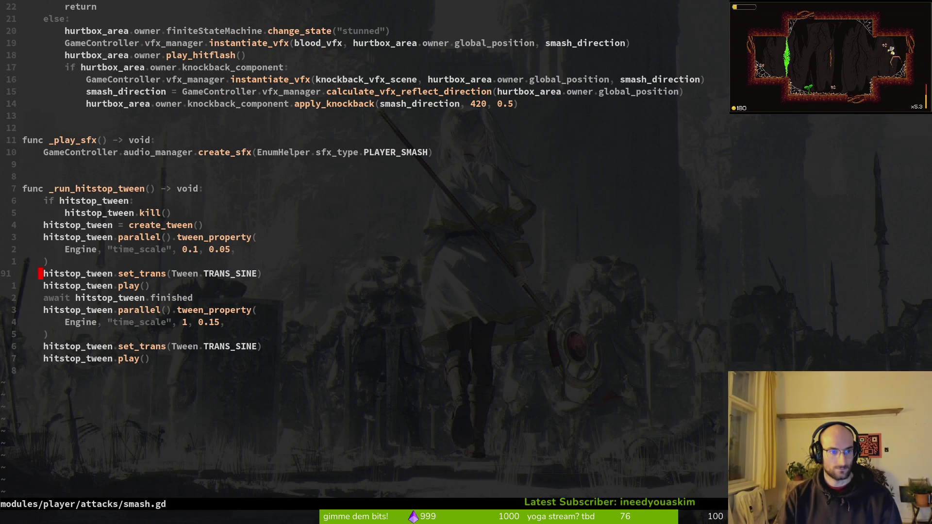
{"action": "key", "text": "shift+v"}
{"action": "key", "text": "j"}
{"action": "key", "text": "j"}
{"action": "key", "text": "j"}
{"action": "key", "text": "k"}
{"action": "key", "text": "y"}
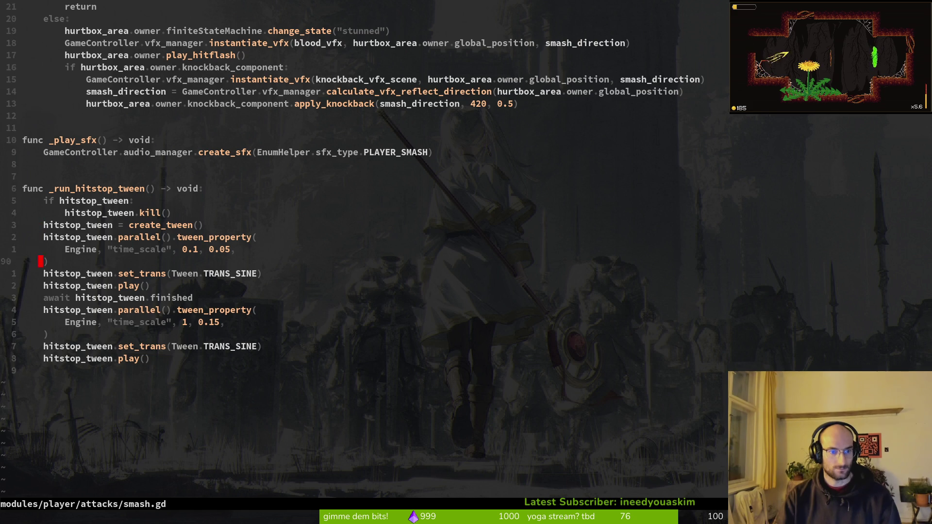
Paste the tween reset lines after the await finished line, fix indentation, and save.
{"action": "key", "text": "p"}
{"action": "key", "text": "shift+v"}
{"action": "key", "text": "j"}
{"action": "key", "text": "less"}
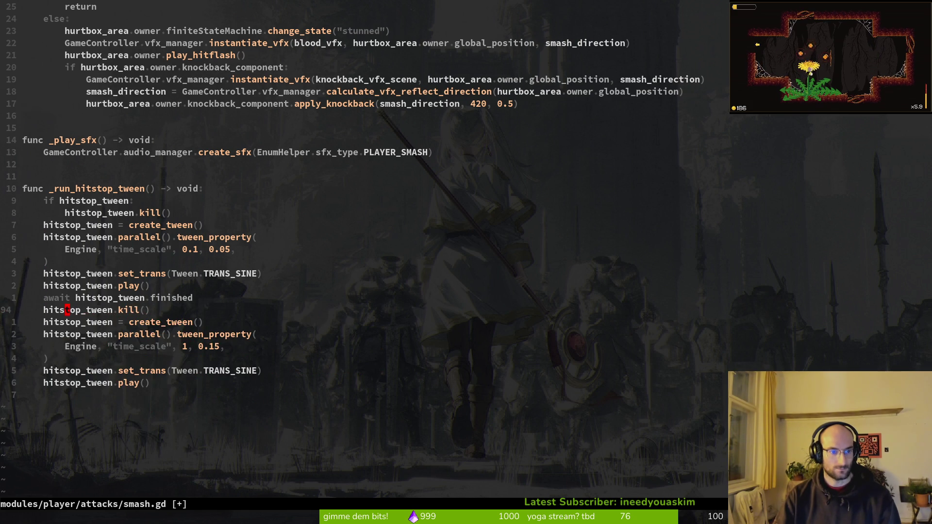
{"action": "type", "text": ":w"}
{"action": "key", "text": "Return"}
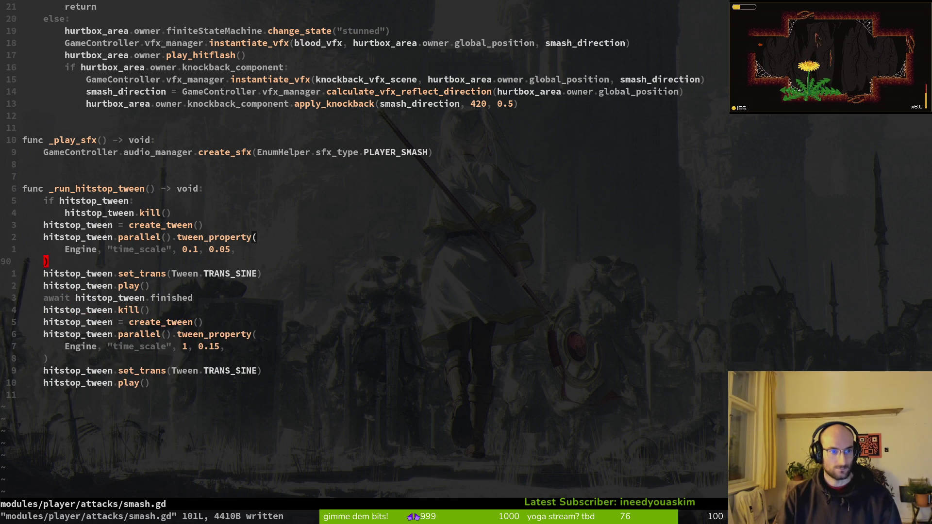
Copy the 'if hitstop_tween' check above the second kill, delete the duplicate kill line, and save.
{"action": "key", "text": "shift+v"}
{"action": "key", "text": "y"}
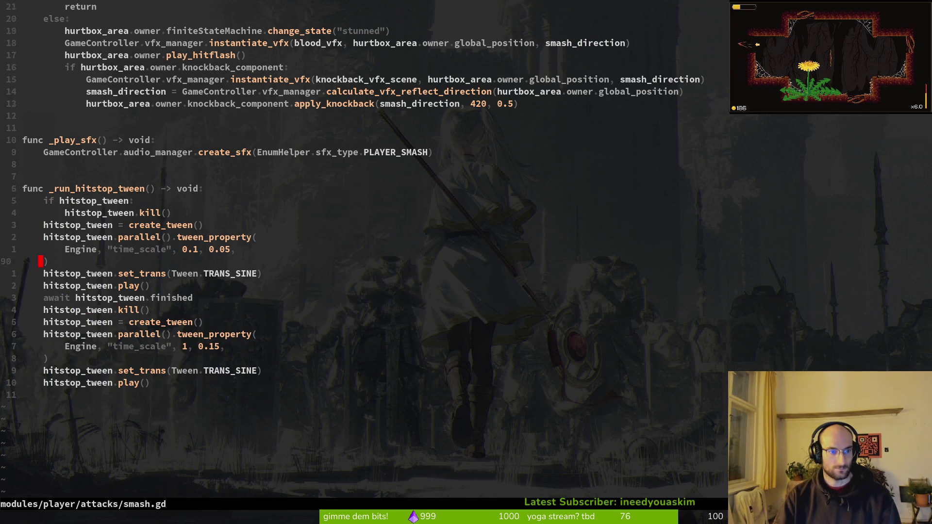
{"action": "type", "text": "p:w"}
{"action": "key", "text": "Return"}
{"action": "key", "text": "shift+v"}
{"action": "type", "text": "d:w"}
{"action": "key", "text": "Return"}
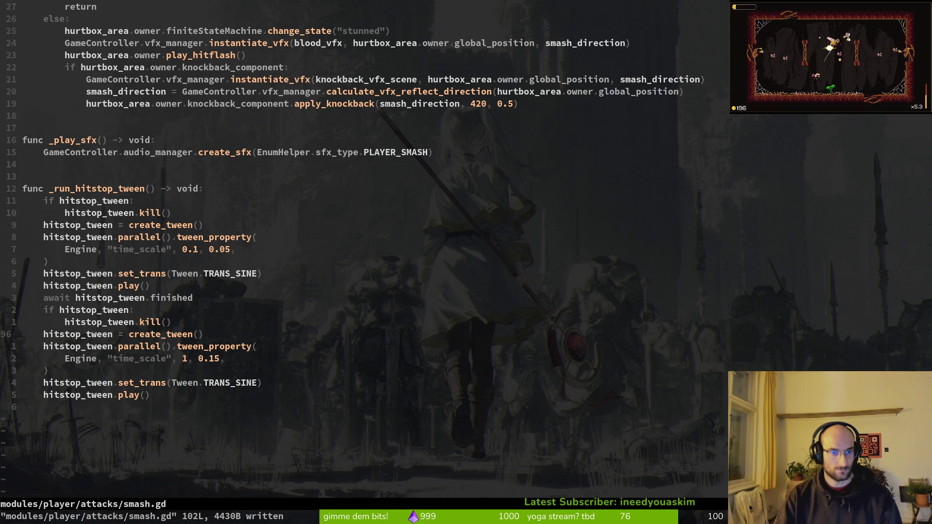
{"action": "key", "text": "alt+Tab"}
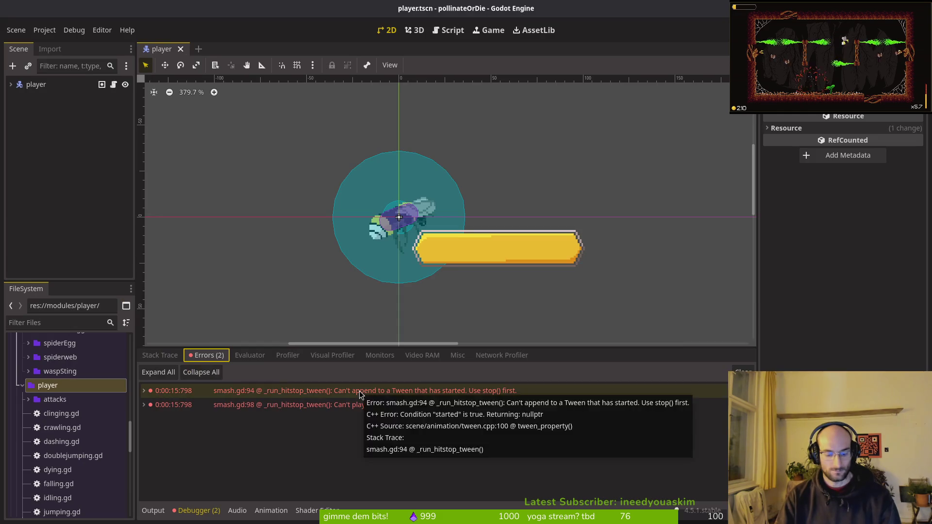
Playtest a new game smashing cave enemies to feel the hitstop, then stop and open GitLab Issues.
{"action": "key", "text": "F5"}
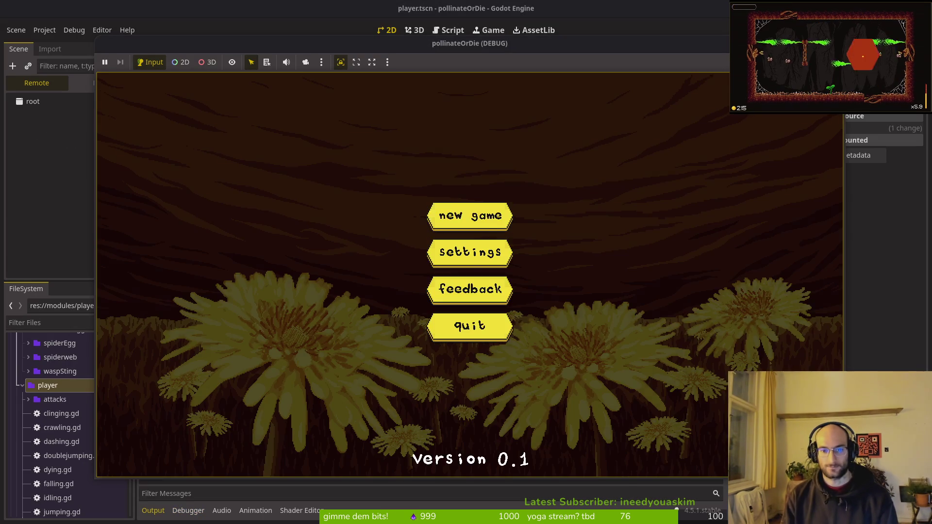
{"action": "key", "text": "Return"}
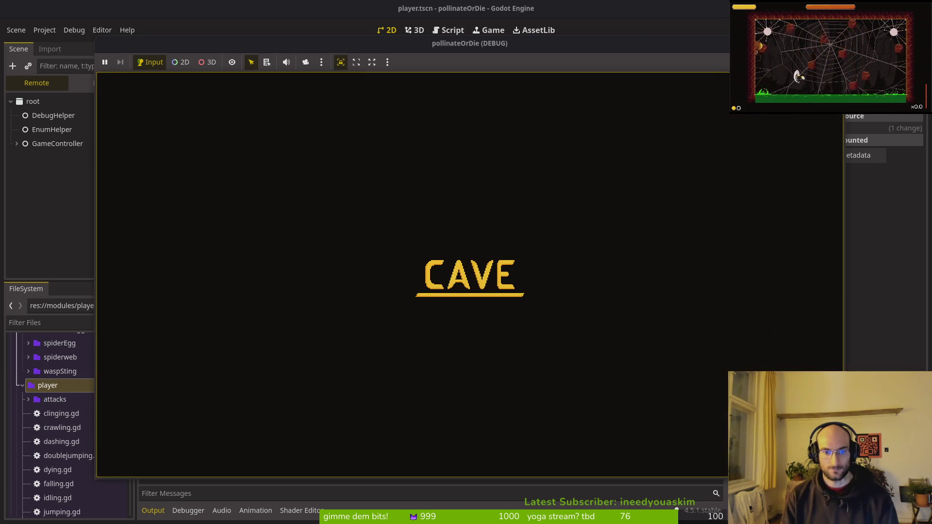
{"action": "key", "text": "Left"}
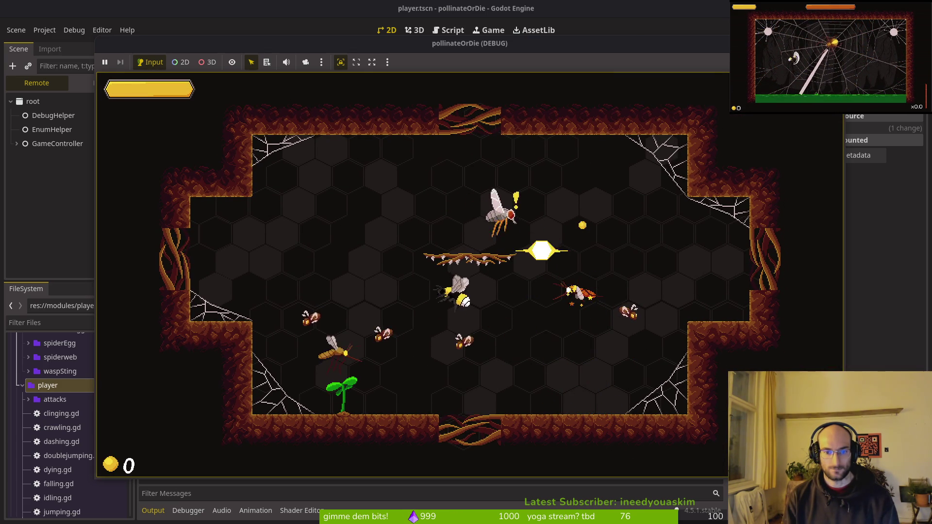
{"action": "key", "text": "Right"}
{"action": "key", "text": "Down"}
{"action": "key", "text": "Left"}
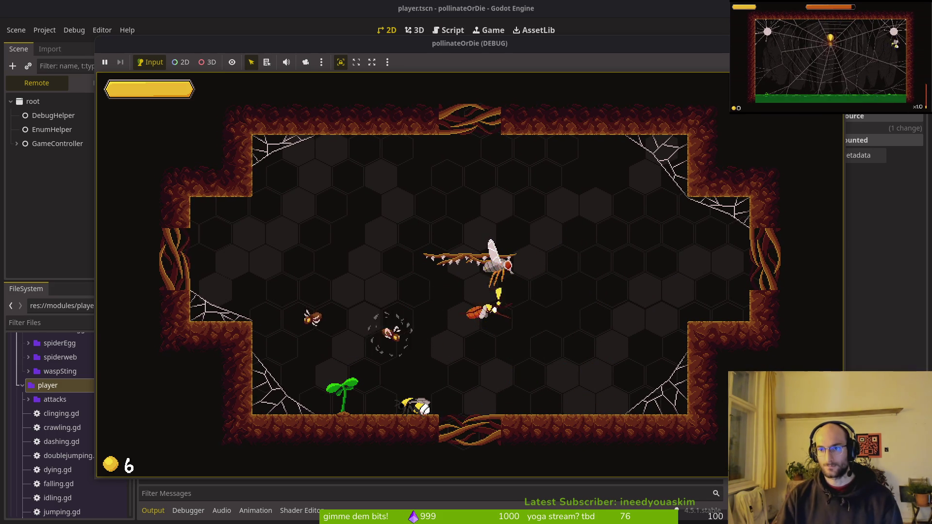
{"action": "key", "text": "F8"}
{"action": "key", "text": "alt+Tab"}
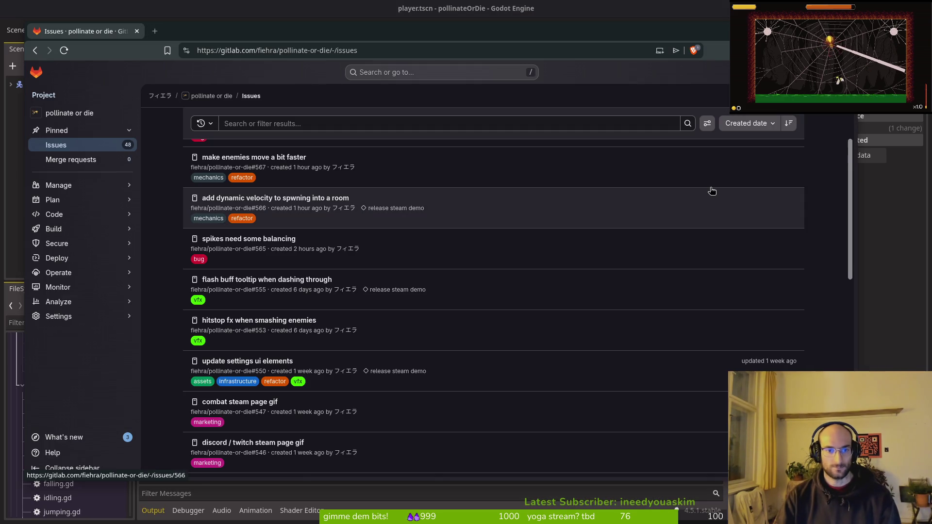
Shorten the first hitstop tween's slow-down duration to 0.01 and save smash.gd.
{"action": "scroll", "coordinate": [712, 191], "scroll_direction": "down", "scroll_amount": 8}
{"action": "scroll", "coordinate": [712, 191], "scroll_direction": "down", "scroll_amount": 5}
{"action": "key", "text": "alt+Tab"}
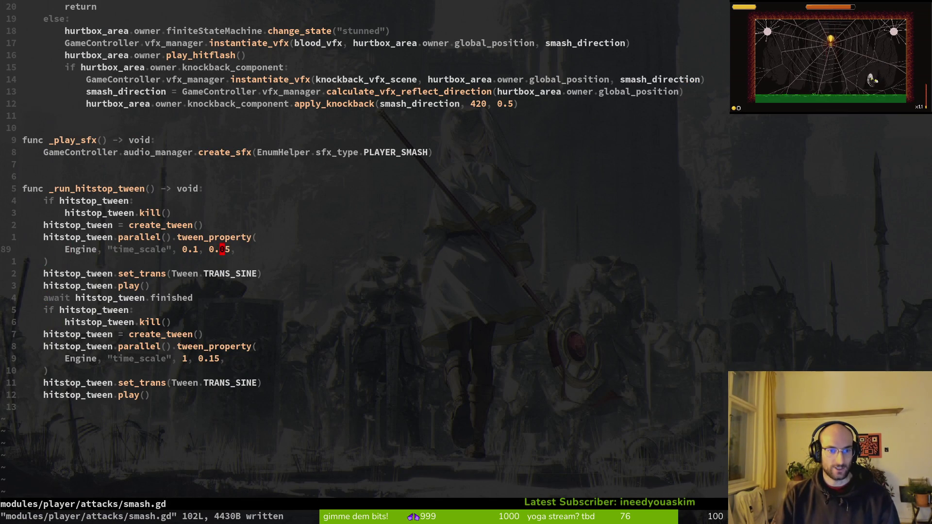
{"action": "key", "text": "A"}
{"action": "key", "text": "BackSpace"}
{"action": "key", "text": "BackSpace"}
{"action": "key", "text": "BackSpace"}
{"action": "type", "text": "1"}
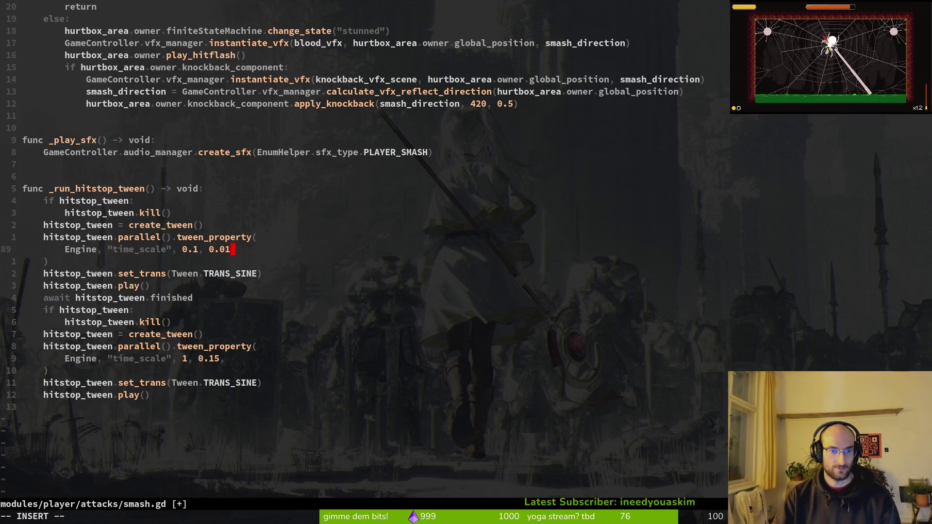
{"action": "type", "text": ":w"}
{"action": "key", "text": "Return"}
{"action": "key", "text": "j"}
{"action": "key", "text": "j"}
{"action": "key", "text": "j"}
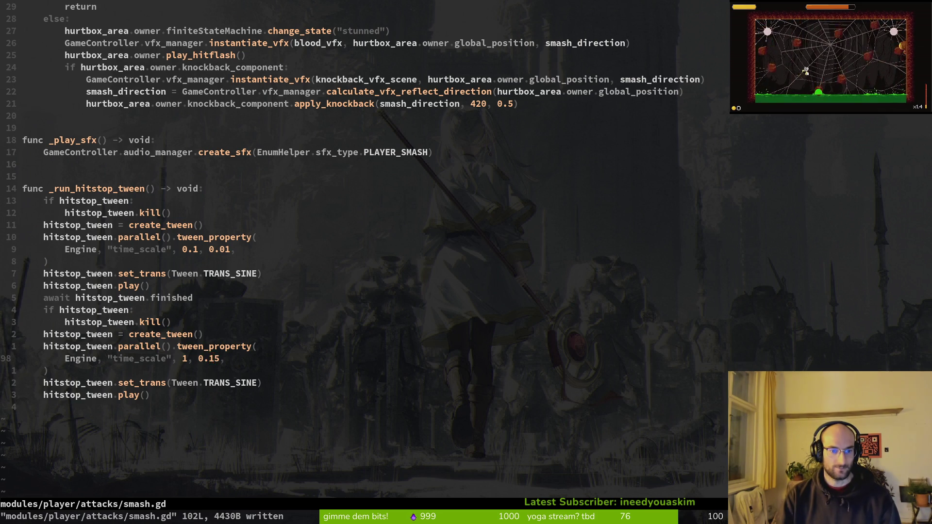
Shorten the recovery tween's duration on line 98, save, and relaunch the game.
{"action": "key", "text": "i"}
{"action": "key", "text": "BackSpace"}
{"action": "key", "text": "BackSpace"}
{"action": "type", "text": "5"}
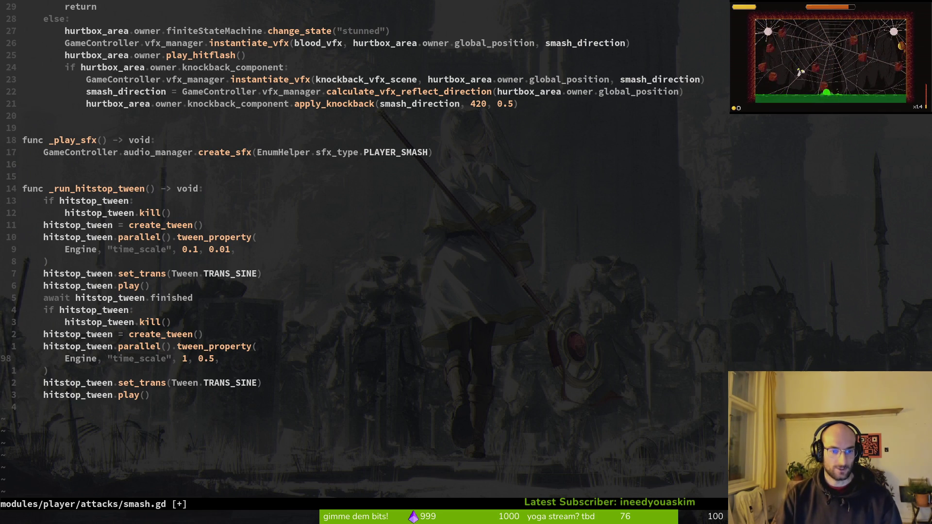
{"action": "type", "text": ":write"}
{"action": "key", "text": "Return"}
{"action": "type", "text": "s"}
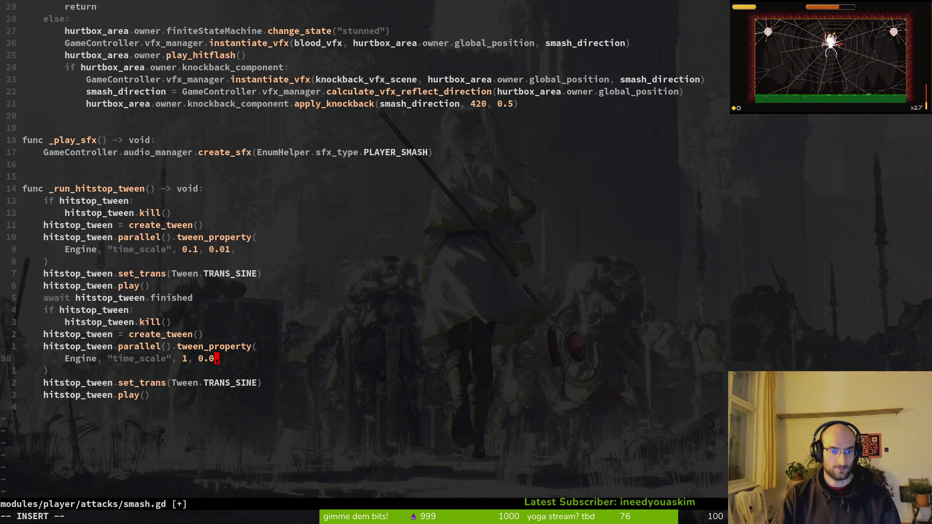
{"action": "type", "text": "1"}
{"action": "key", "text": "Escape"}
{"action": "type", "text": ":w"}
{"action": "key", "text": "Return"}
{"action": "key", "text": "alt+Tab"}
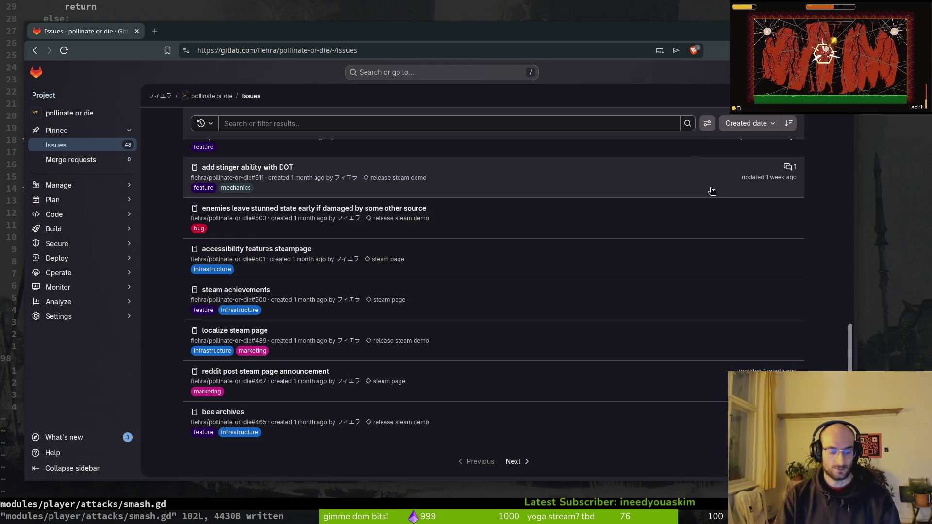
{"action": "key", "text": "F5"}
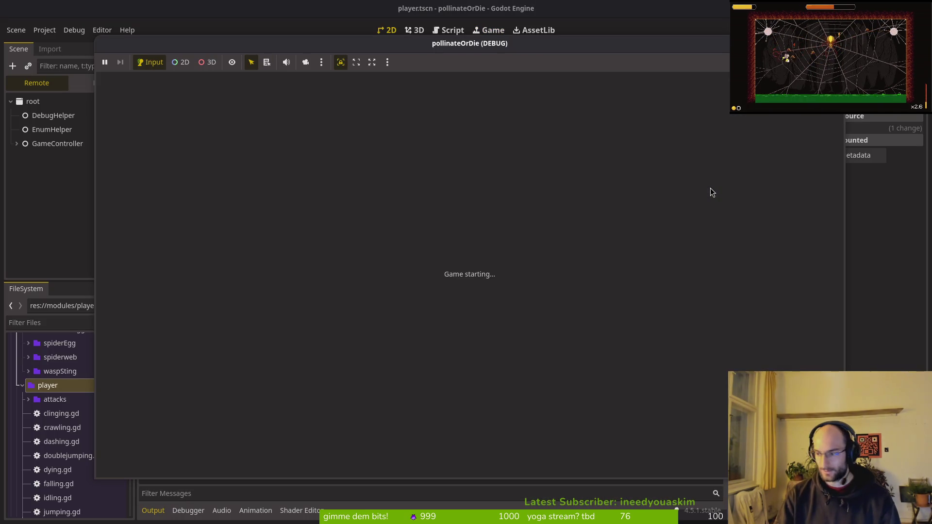
Start a new game and fly the bee through the cave, smashing enemies.
{"action": "key", "text": "Return"}
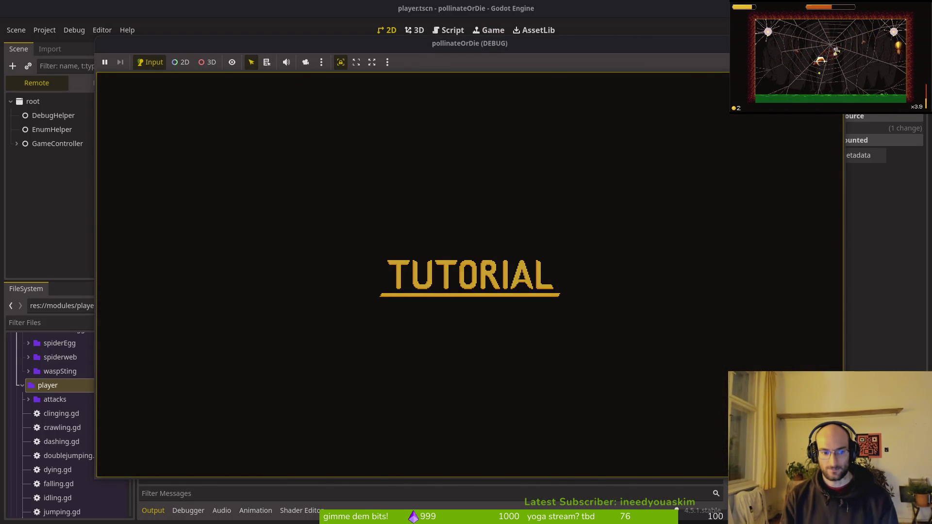
{"action": "key", "text": "w"}
{"action": "key", "text": "d"}
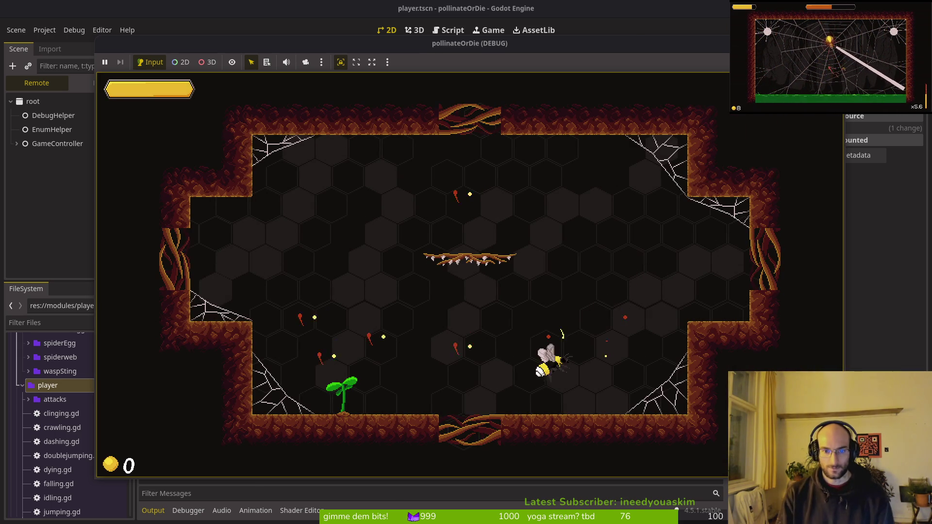
{"action": "key", "text": "a"}
{"action": "key", "text": "d"}
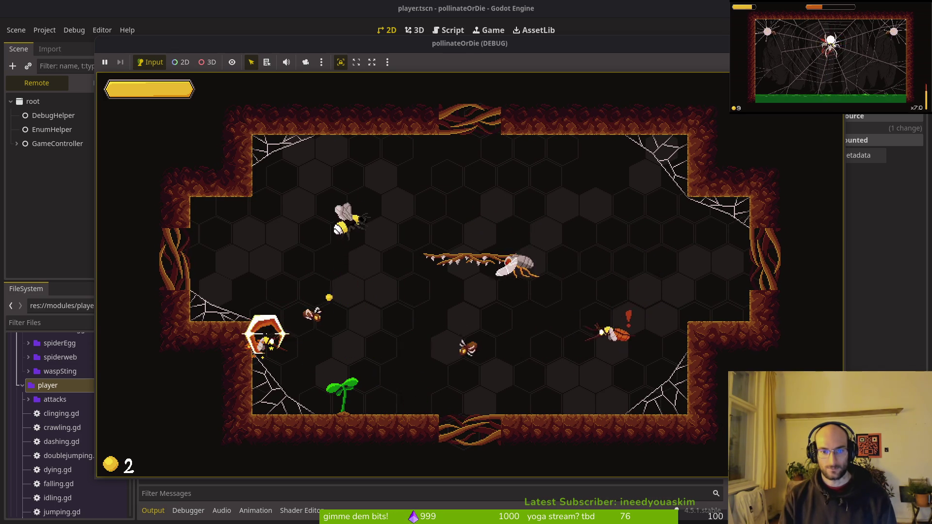
{"action": "key", "text": "a"}
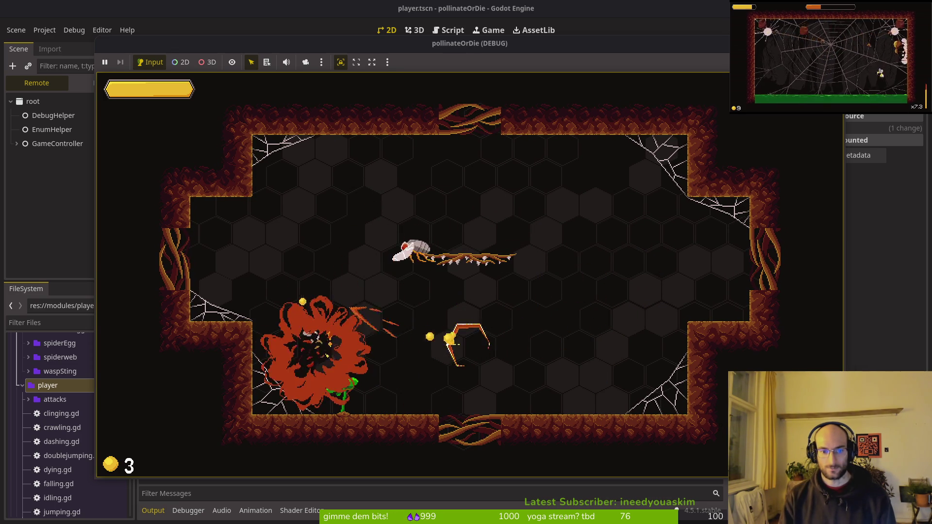
{"action": "key", "text": "d"}
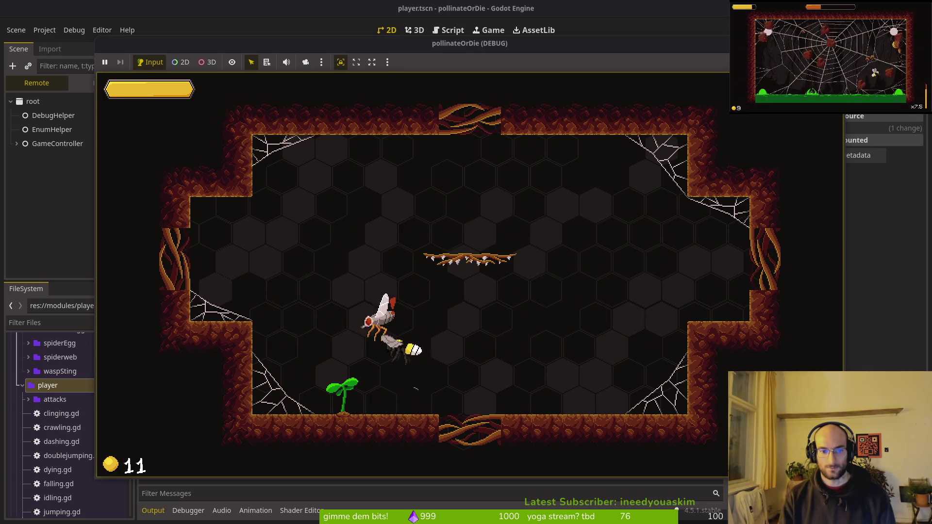
{"action": "key", "text": "space"}
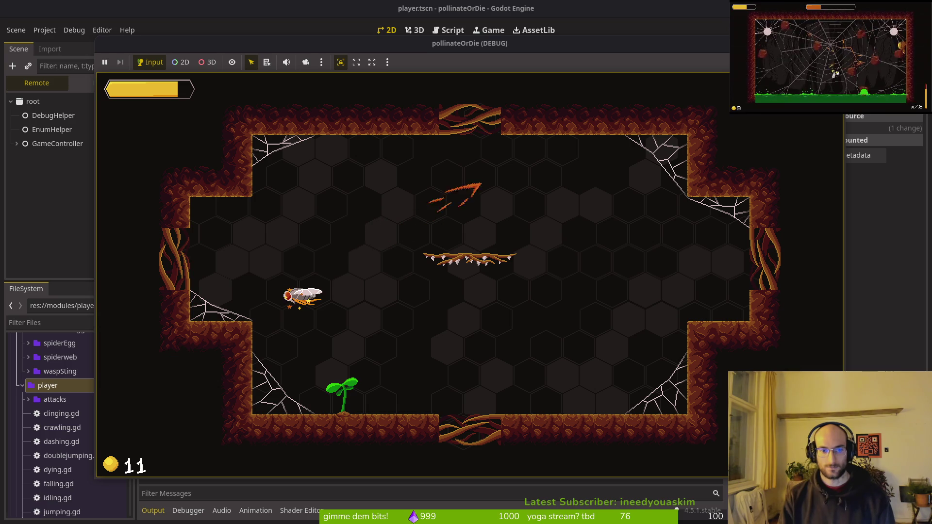
Slash the fly and nearby enemies repeatedly to judge the hitstop, then leave the game.
{"action": "key", "text": "j"}
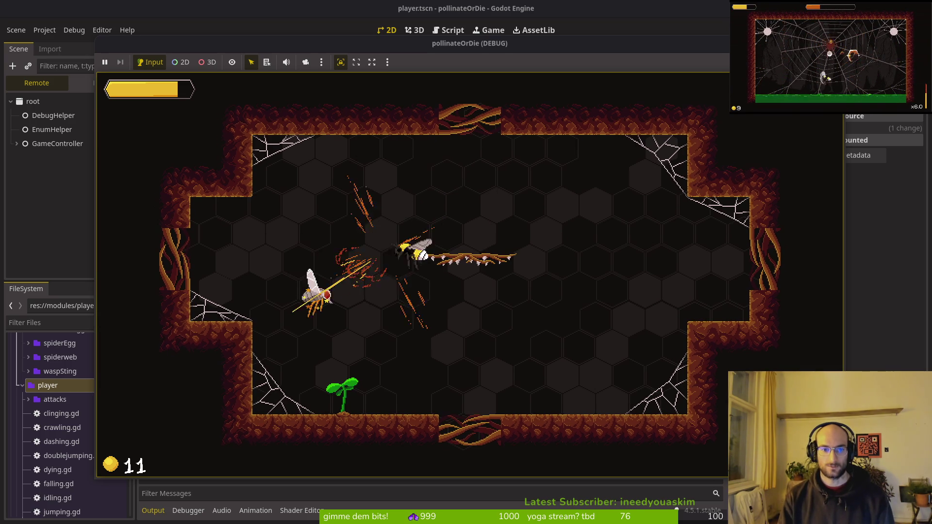
{"action": "key", "text": "j"}
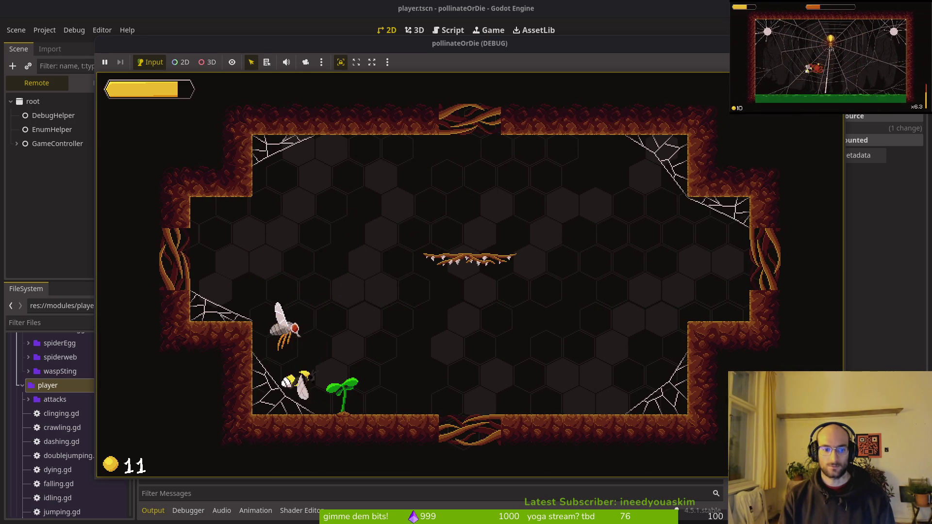
{"action": "key", "text": "j"}
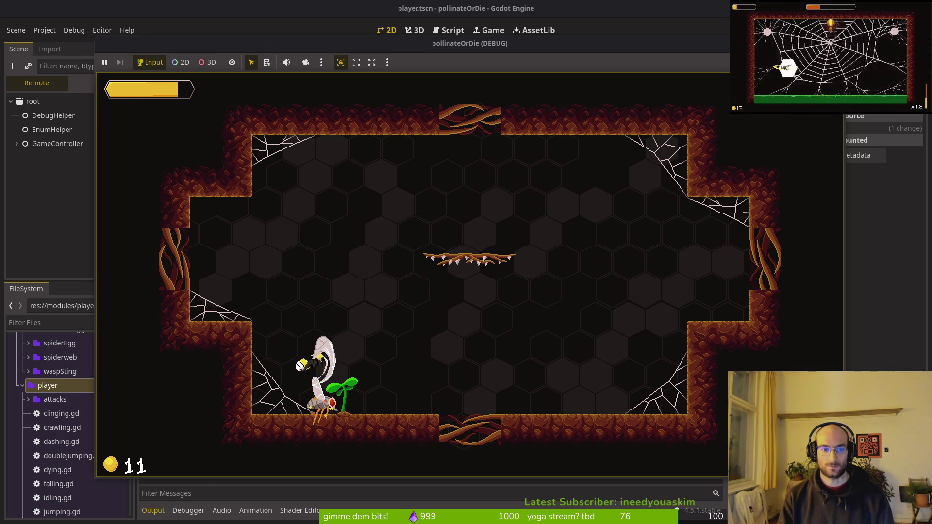
{"action": "key", "text": "j"}
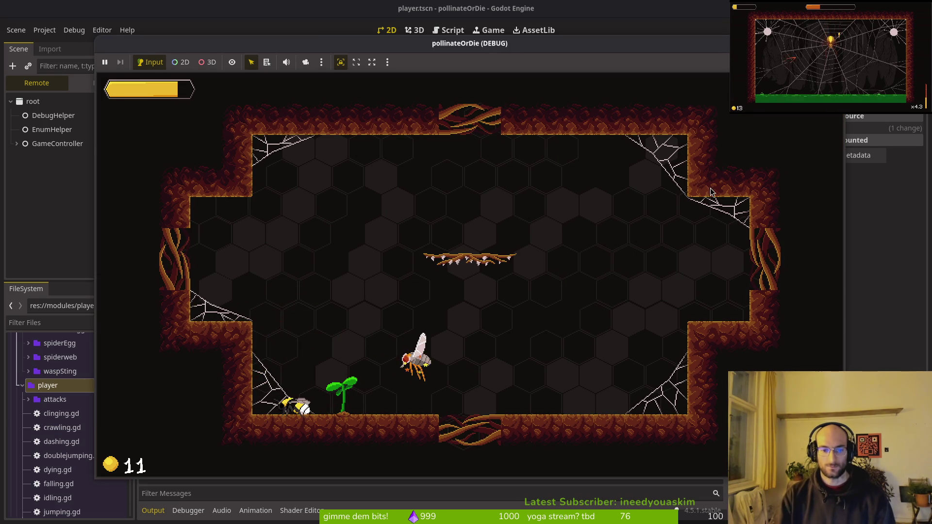
{"action": "key", "text": "alt+Tab"}
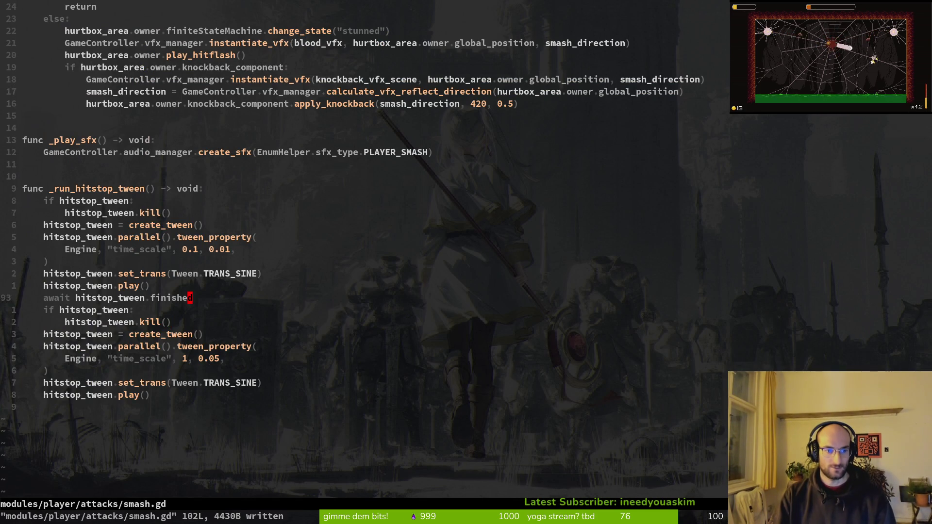
Put the cursor on the first tween's line 90 in smash.gd, then rerun the game.
{"action": "left_click", "coordinate": [46, 261]}
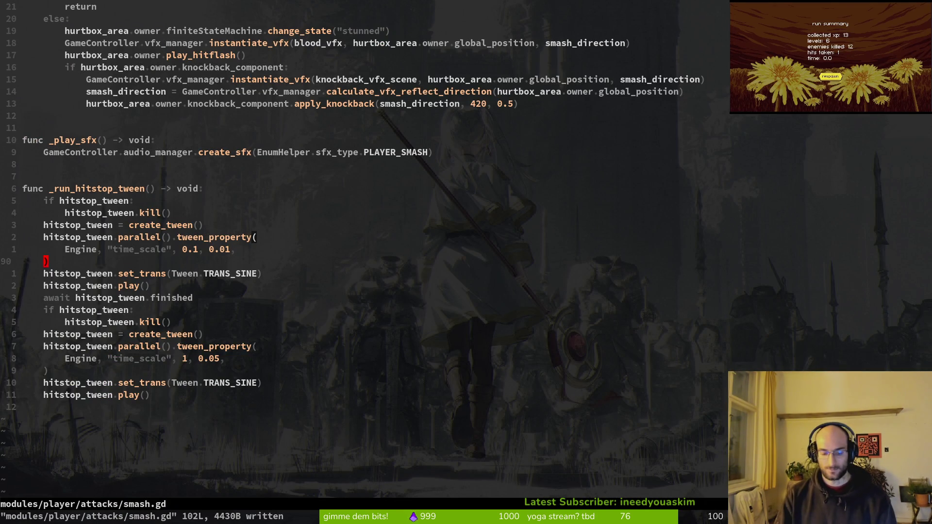
{"action": "key", "text": "alt+Tab"}
{"action": "key", "text": "F5"}
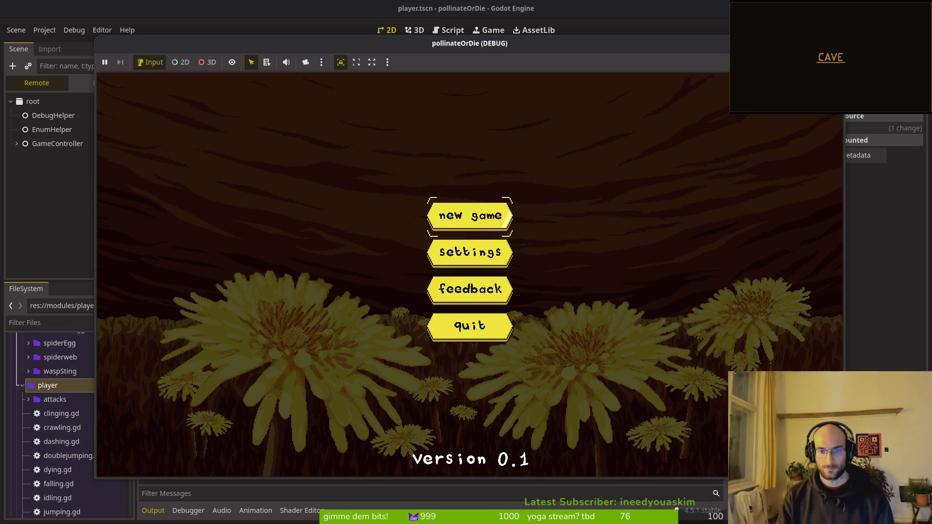
Start a new game and slash the wasp and flies around the plant.
{"action": "key", "text": "Return"}
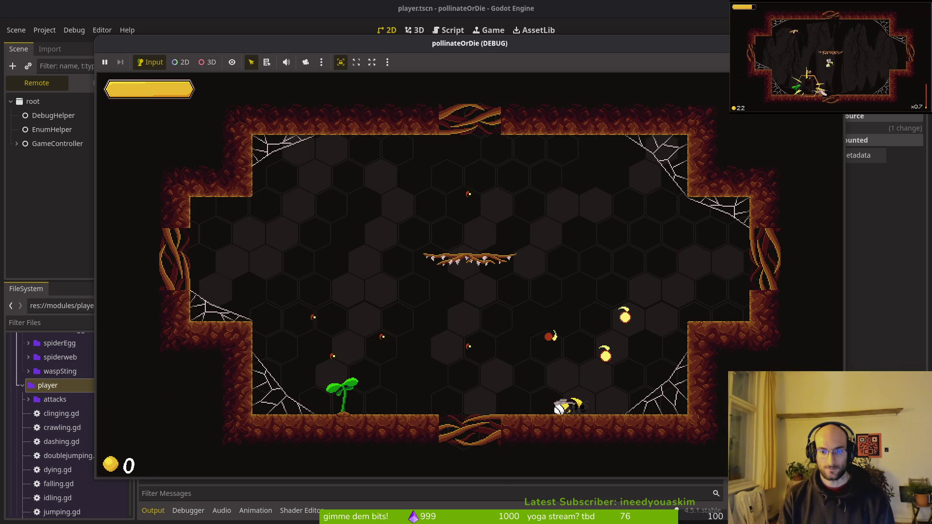
{"action": "key", "text": "x"}
{"action": "key", "text": "space"}
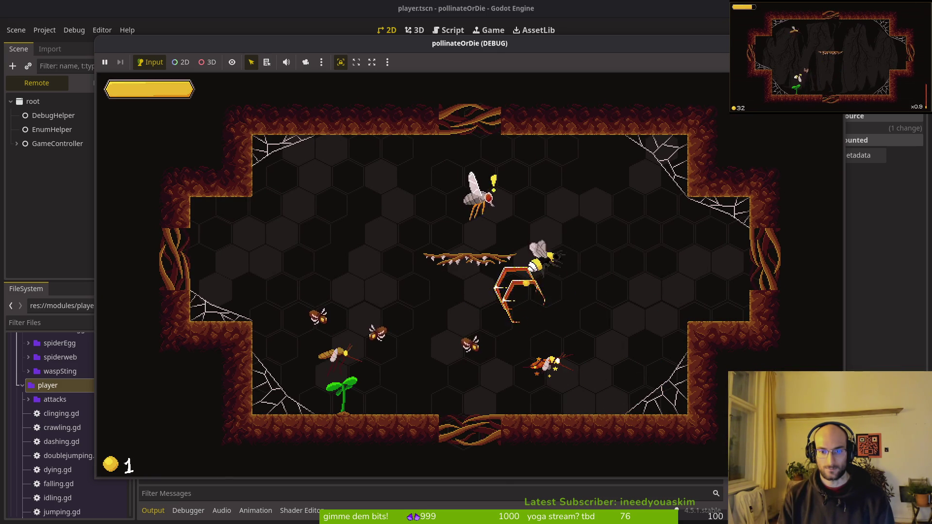
{"action": "key", "text": "x"}
{"action": "key", "text": "Left"}
{"action": "key", "text": "x"}
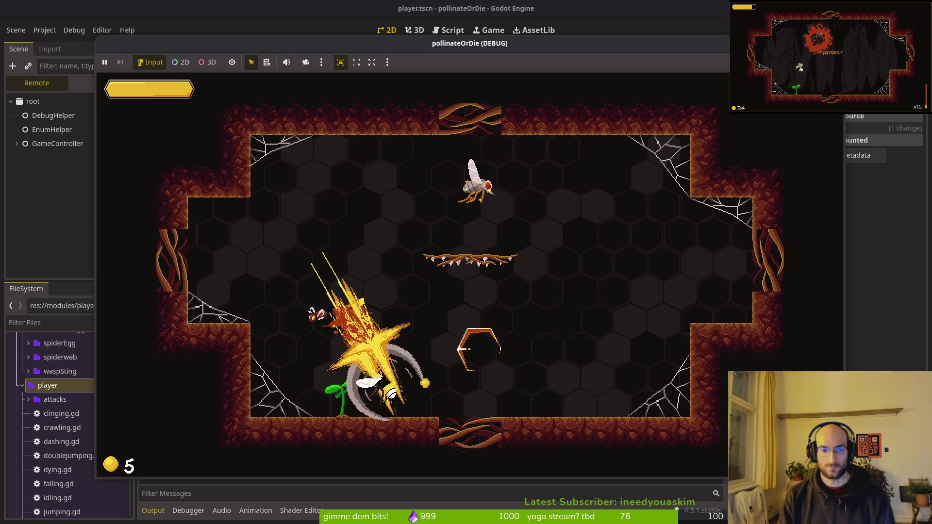
{"action": "key", "text": "space"}
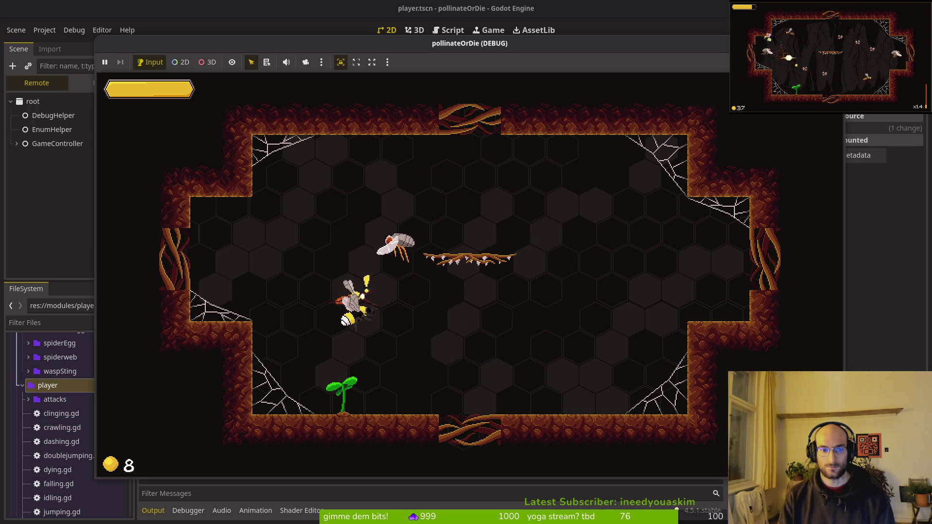
{"action": "key", "text": "x"}
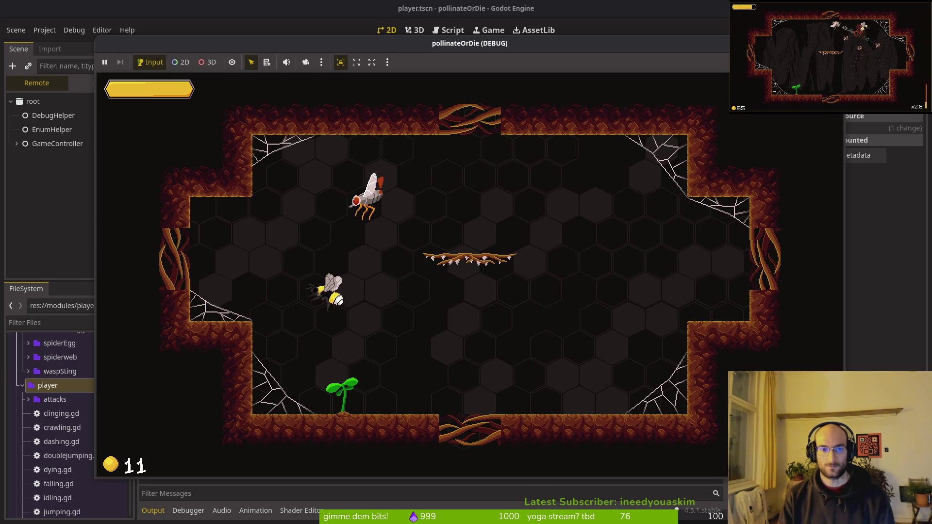
{"action": "key", "text": "Left"}
{"action": "key", "text": "x"}
{"action": "key", "text": "Right"}
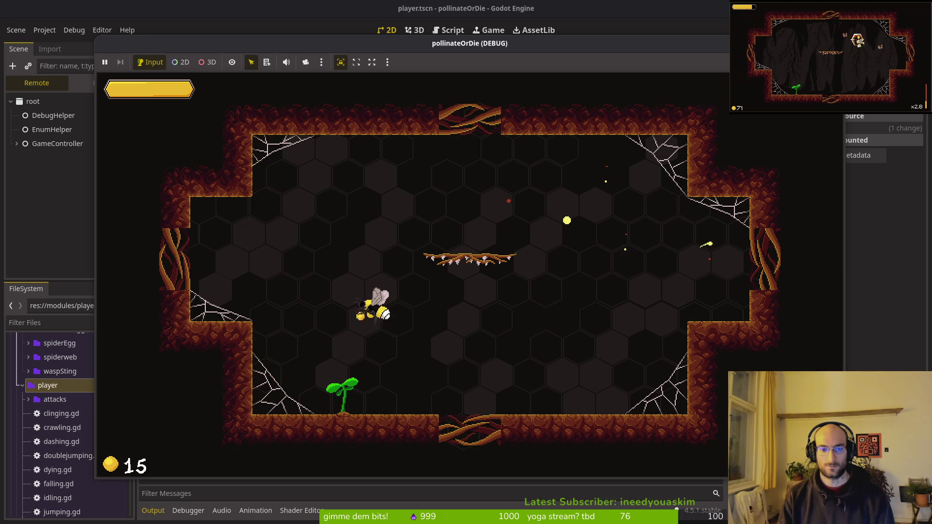
Fight the new enemy wave, slashing the upper-left enemies and the mosquito.
{"action": "key", "text": "Left"}
{"action": "key", "text": "x"}
{"action": "key", "text": "x"}
{"action": "key", "text": "Down"}
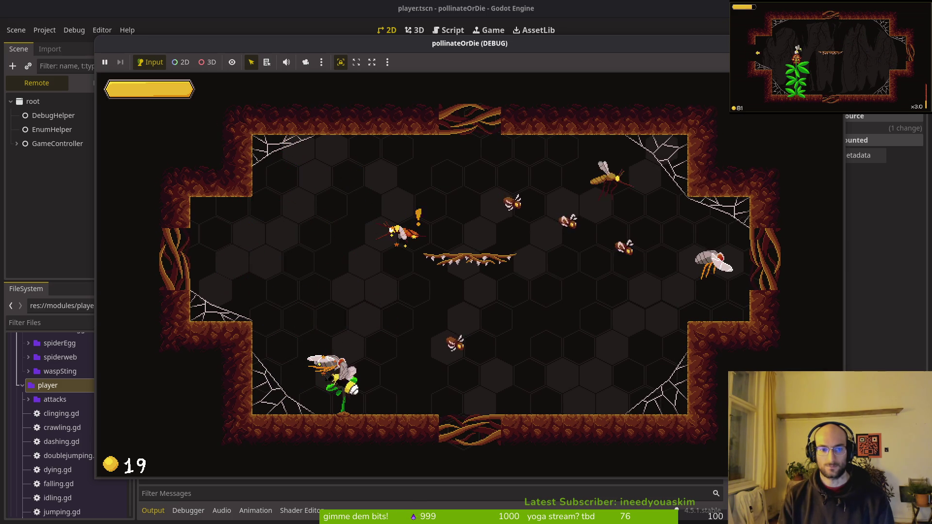
{"action": "key", "text": "x"}
{"action": "key", "text": "Right"}
{"action": "key", "text": "Right"}
{"action": "key", "text": "x"}
{"action": "key", "text": "Down"}
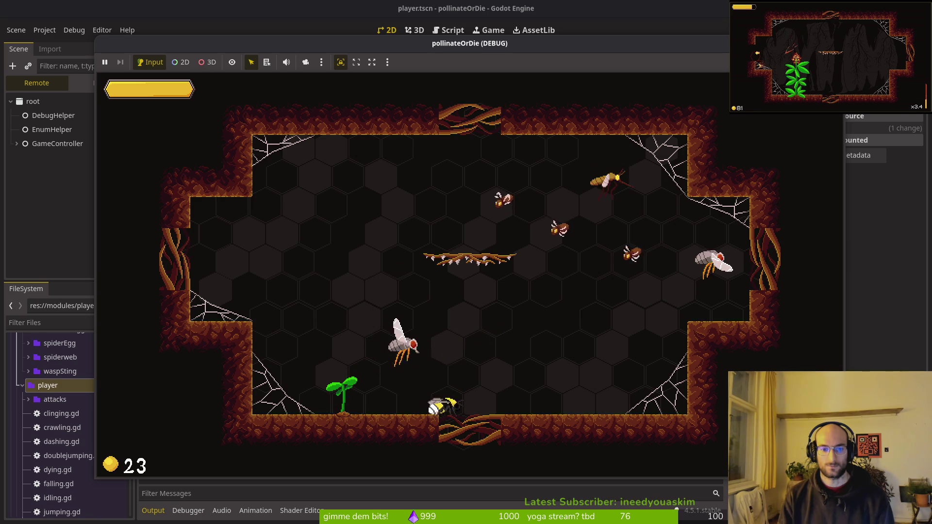
{"action": "key", "text": "x"}
Fly up-right and slash the enemies on the right side of the arena.
{"action": "key", "text": "Up"}
{"action": "key", "text": "Right"}
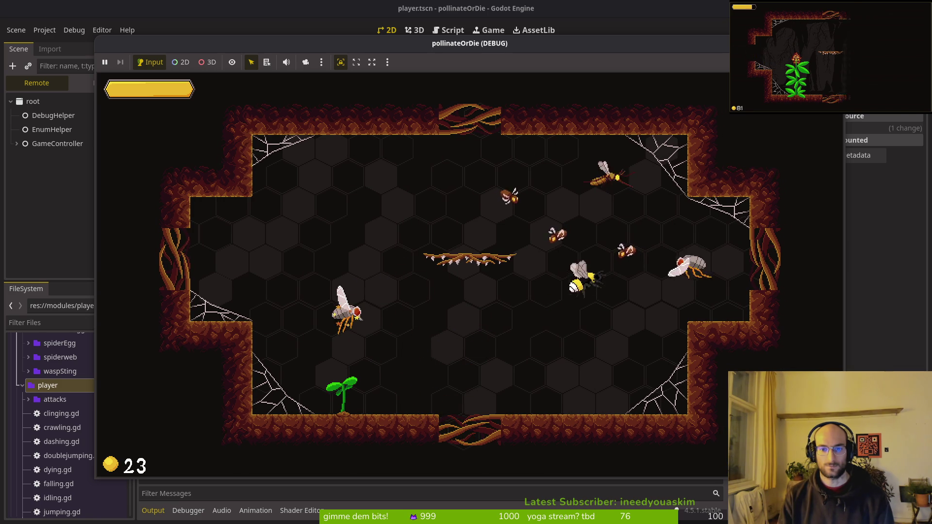
{"action": "key", "text": "x"}
{"action": "key", "text": "Up"}
{"action": "key", "text": "Right"}
{"action": "key", "text": "x"}
Kill the last flies, pollinate the dandelion and choose an upgrade, triggering the error.
{"action": "key", "text": "Down"}
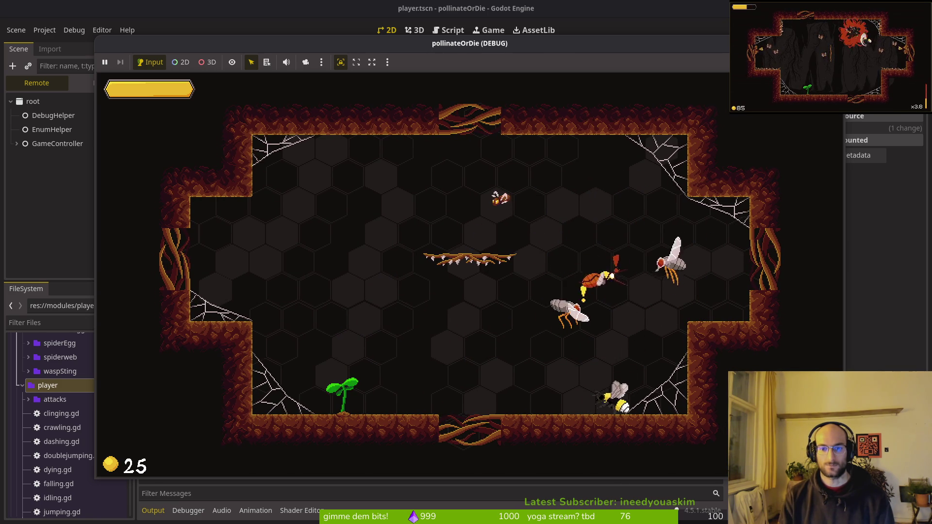
{"action": "key", "text": "Left"}
{"action": "key", "text": "x"}
{"action": "key", "text": "Right"}
{"action": "key", "text": "Up"}
{"action": "key", "text": "x"}
{"action": "key", "text": "x"}
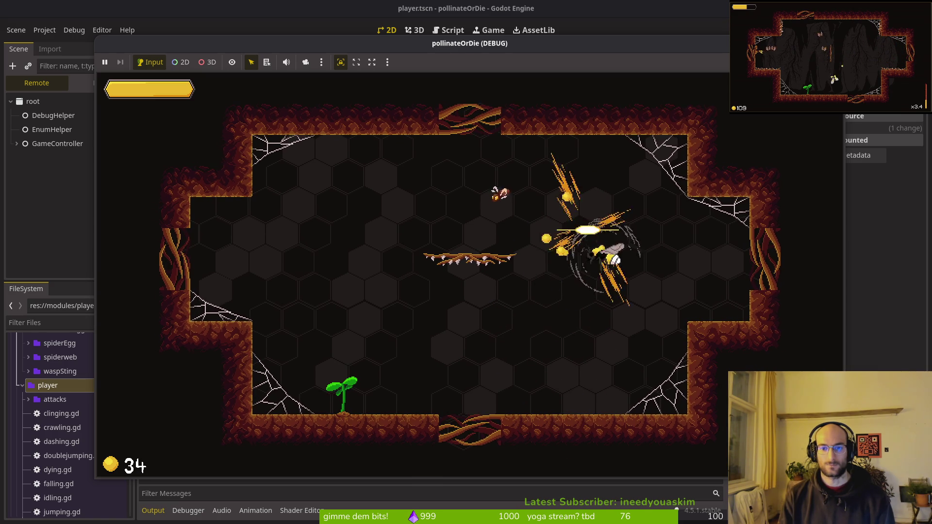
{"action": "key", "text": "Up"}
{"action": "key", "text": "x"}
{"action": "key", "text": "x"}
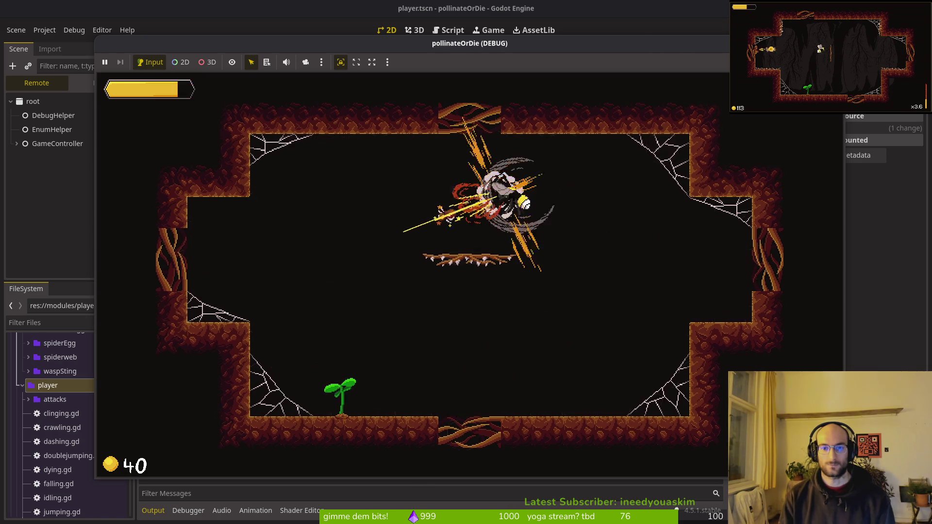
{"action": "key", "text": "Left"}
{"action": "key", "text": "Down"}
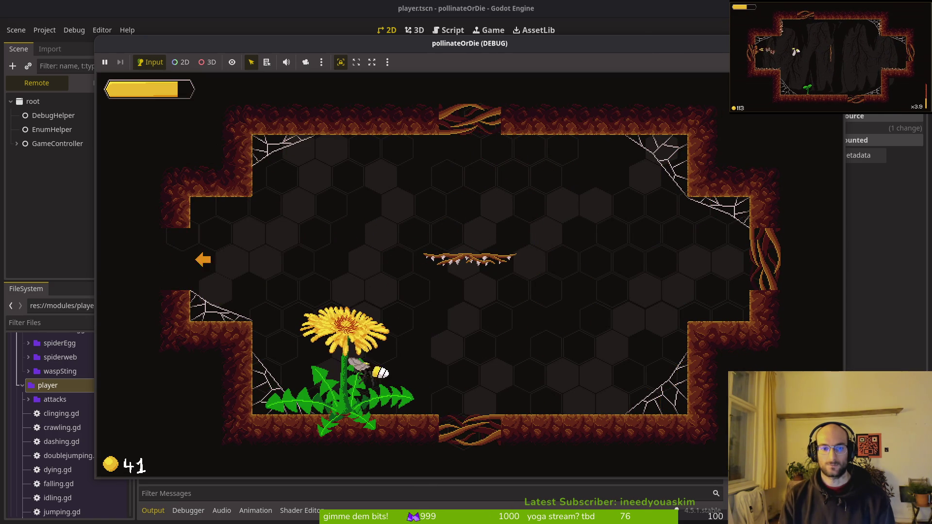
{"action": "key", "text": "x"}
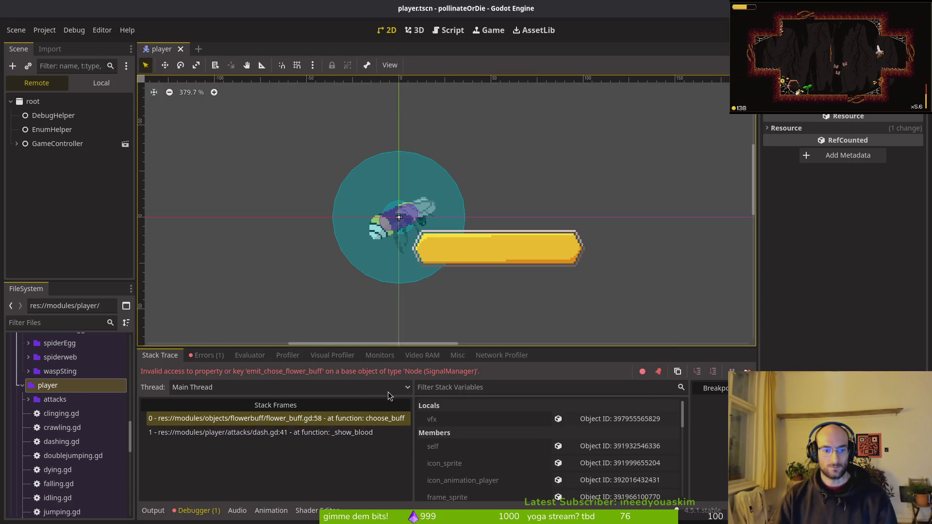
Open dash.gd with the file finder and scroll to its choose_buff call.
{"action": "key", "text": "F12"}
{"action": "key", "text": "alt+Tab"}
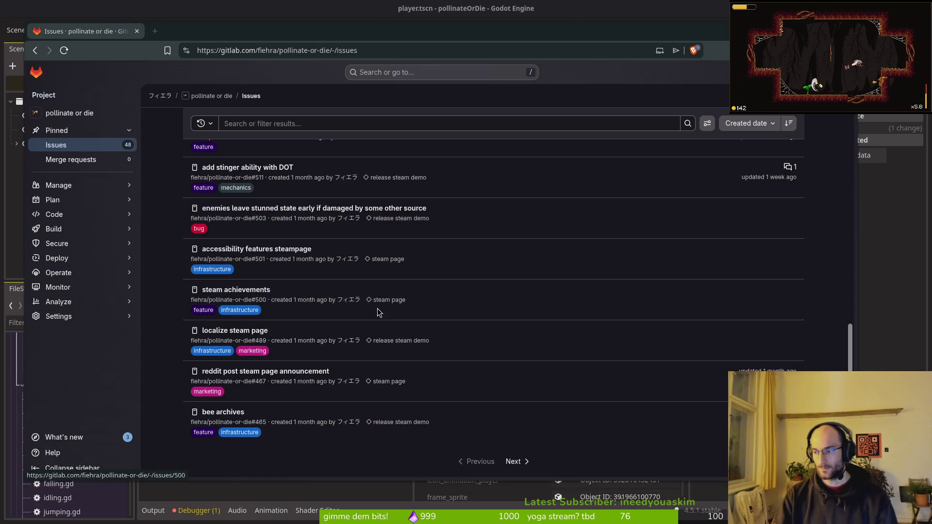
{"action": "key", "text": "alt+Tab"}
{"action": "key", "text": "space"}
{"action": "key", "text": "f"}
{"action": "key", "text": "f"}
{"action": "type", "text": "dash"}
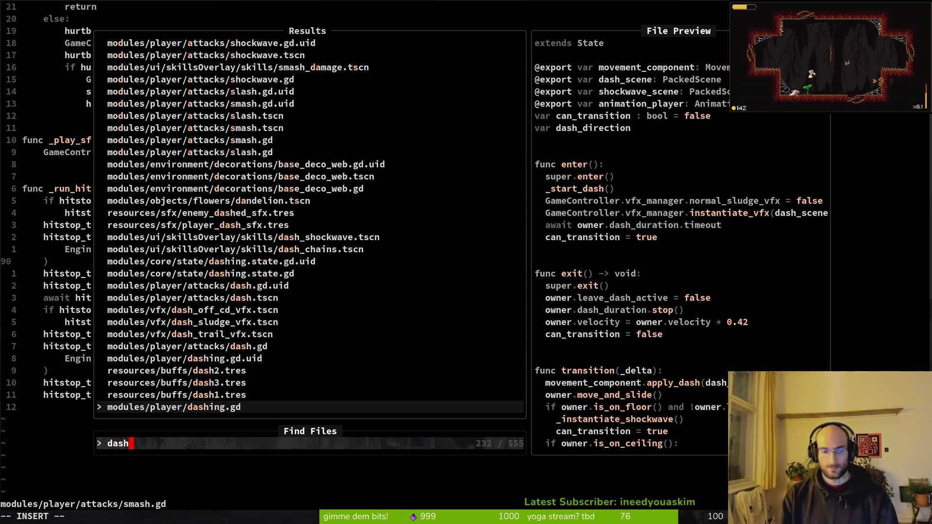
{"action": "key", "text": "Return"}
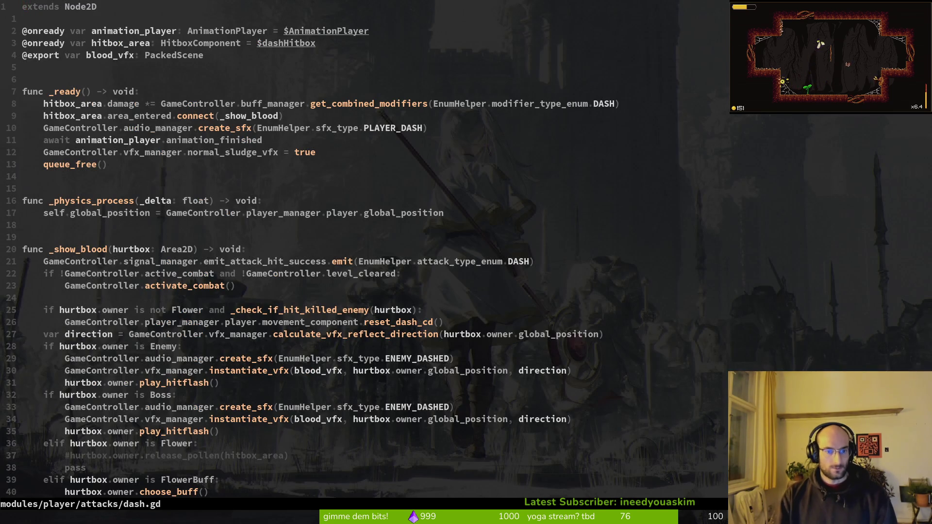
{"action": "key", "text": "ctrl+d"}
{"action": "key", "text": "ctrl+u"}
{"action": "key", "text": "ctrl+d"}
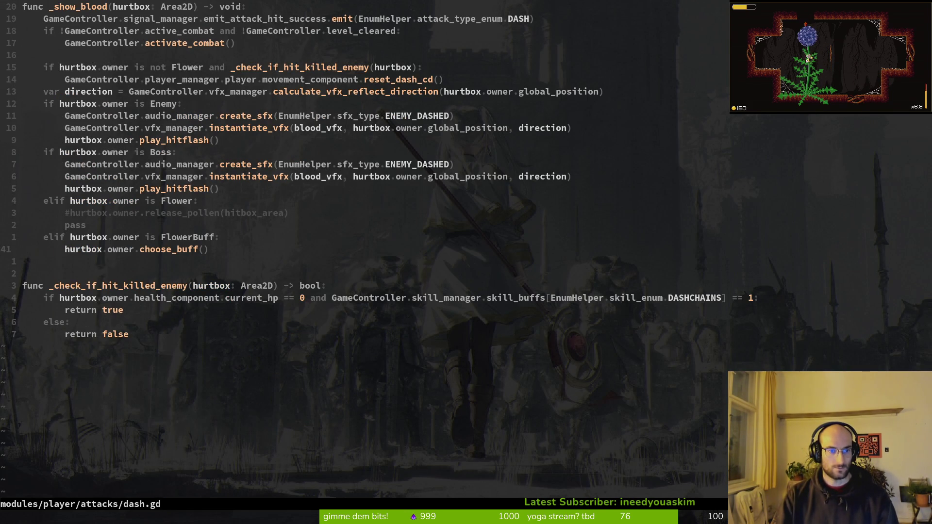
Glance at the GitLab issues, then move to the FlowerBuff line in dash.gd.
{"action": "key", "text": "alt+Tab"}
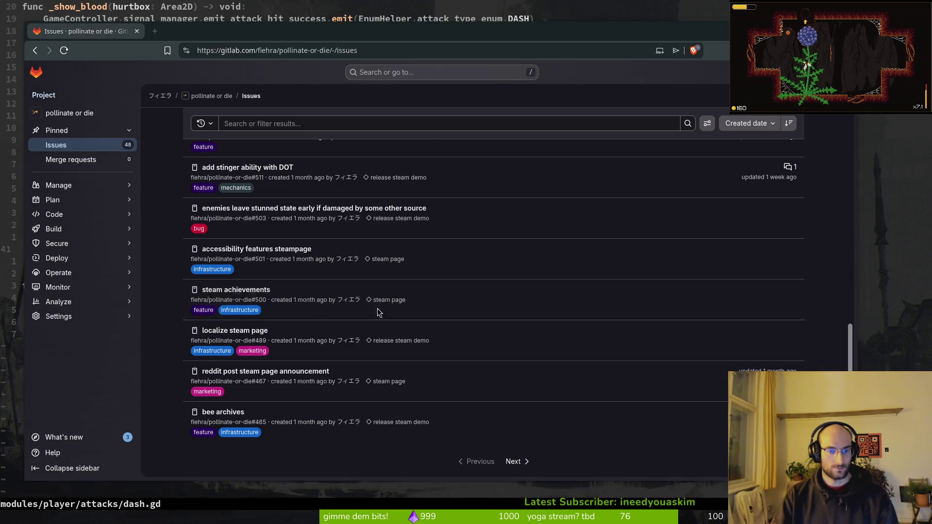
{"action": "key", "text": "alt+Tab"}
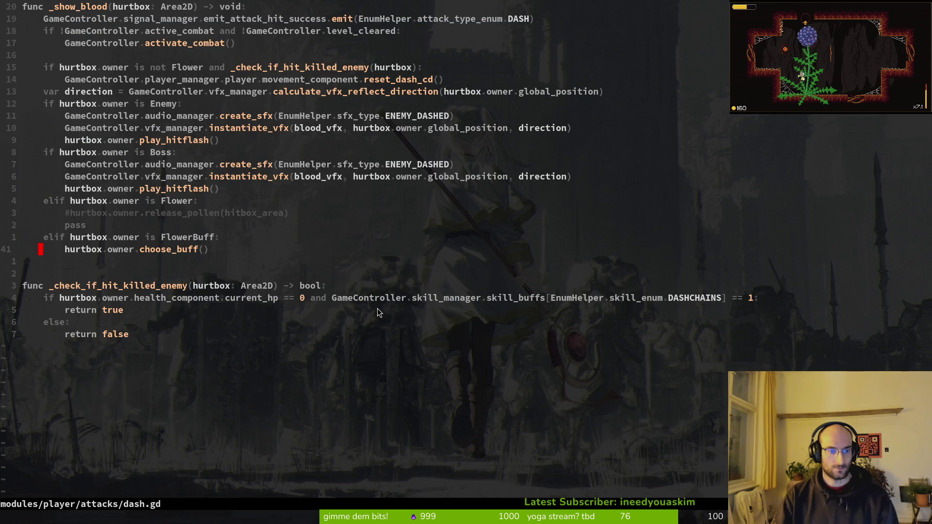
{"action": "key", "text": "space"}
{"action": "key", "text": "f"}
{"action": "key", "text": "f"}
{"action": "type", "text": "flower"}
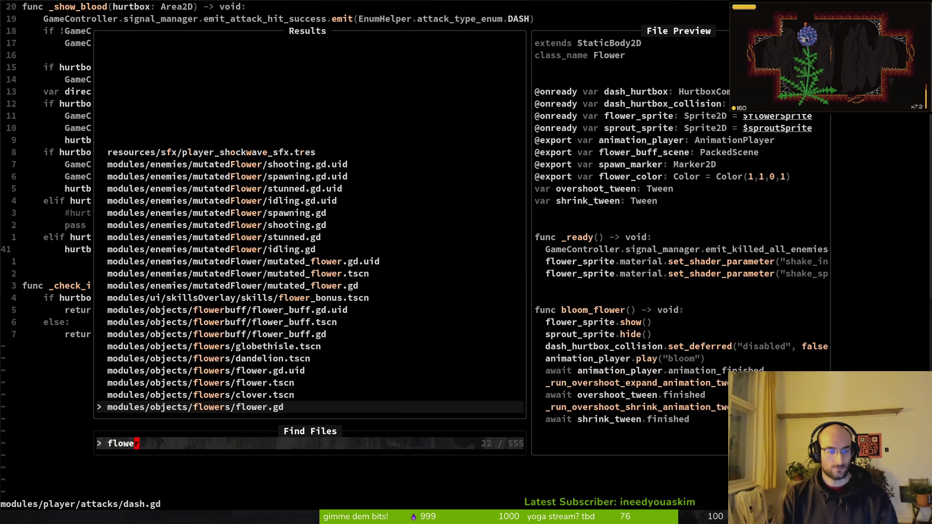
{"action": "key", "text": "Escape"}
{"action": "key", "text": "k"}
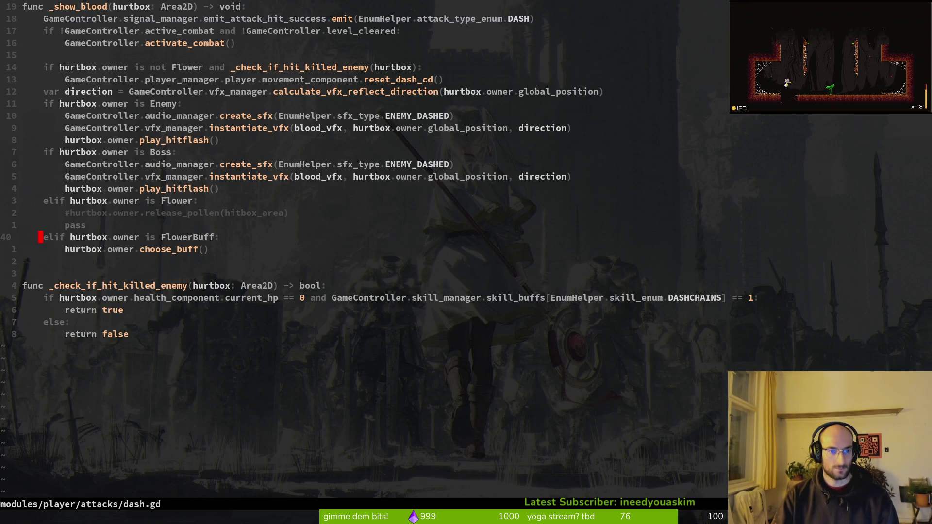
Open flower_buff.gd at choose_buff, then view the script errors list in Godot.
{"action": "key", "text": "space"}
{"action": "key", "text": "f"}
{"action": "key", "text": "f"}
{"action": "type", "text": "flowerbuff"}
{"action": "key", "text": "Return"}
{"action": "key", "text": "ctrl+d"}
{"action": "key", "text": "ctrl+d"}
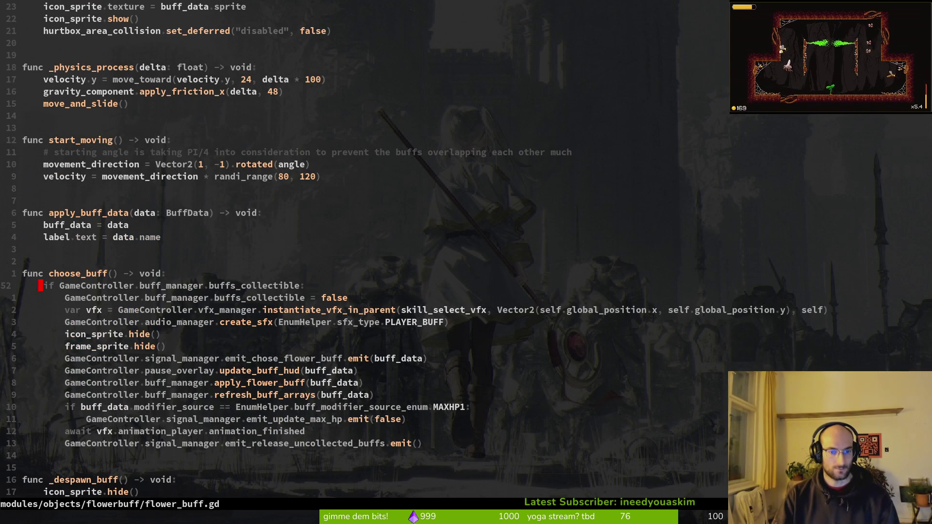
{"action": "key", "text": "alt+Tab"}
{"action": "key", "text": "alt+Tab"}
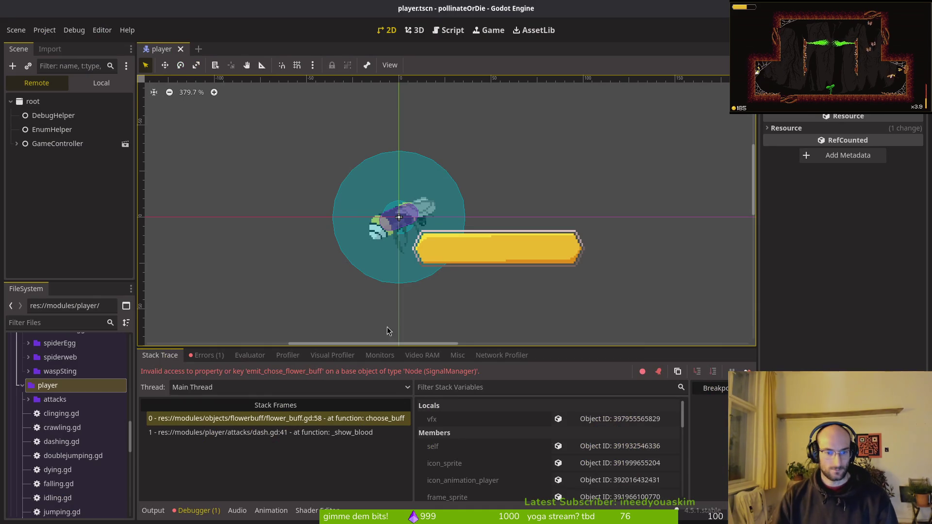
{"action": "left_click", "coordinate": [207, 355]}
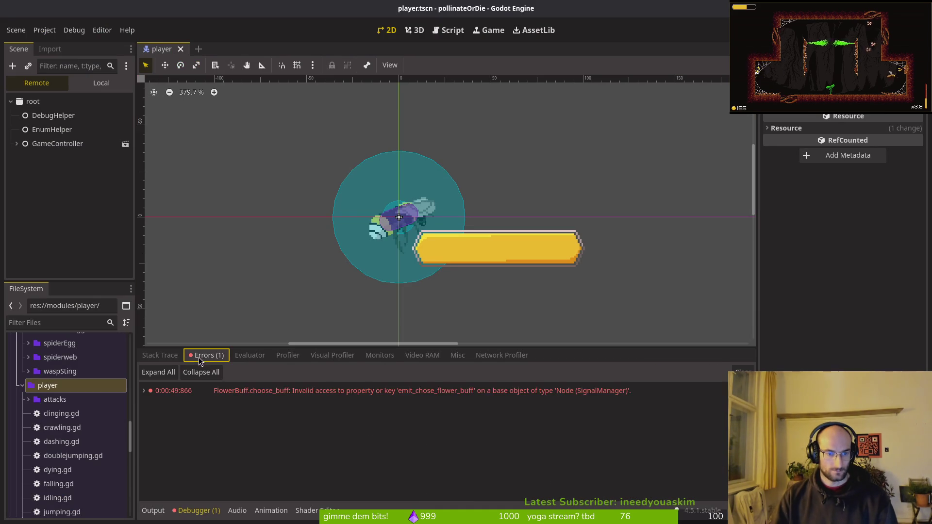
Delete the emit_chose_flower_buff line in flower_buff.gd and save it.
{"action": "mouse_move", "coordinate": [436, 397]}
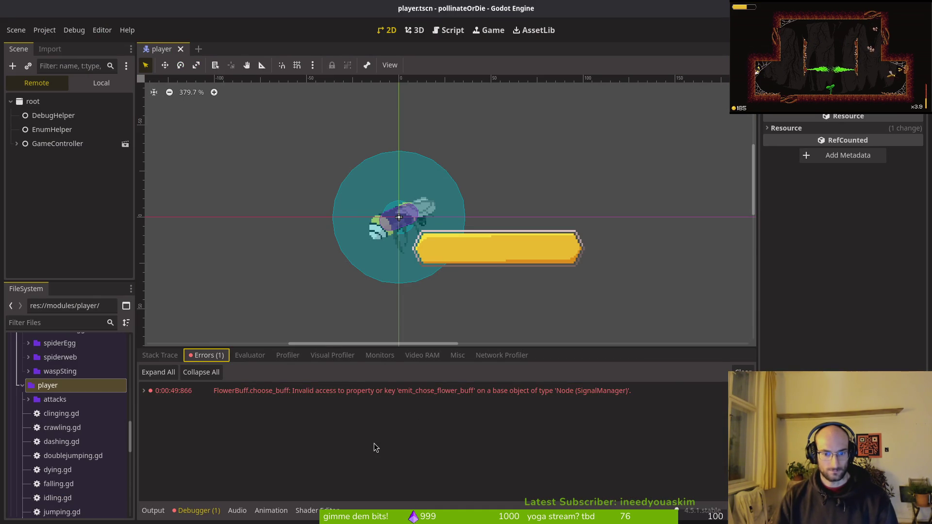
{"action": "key", "text": "alt+Tab"}
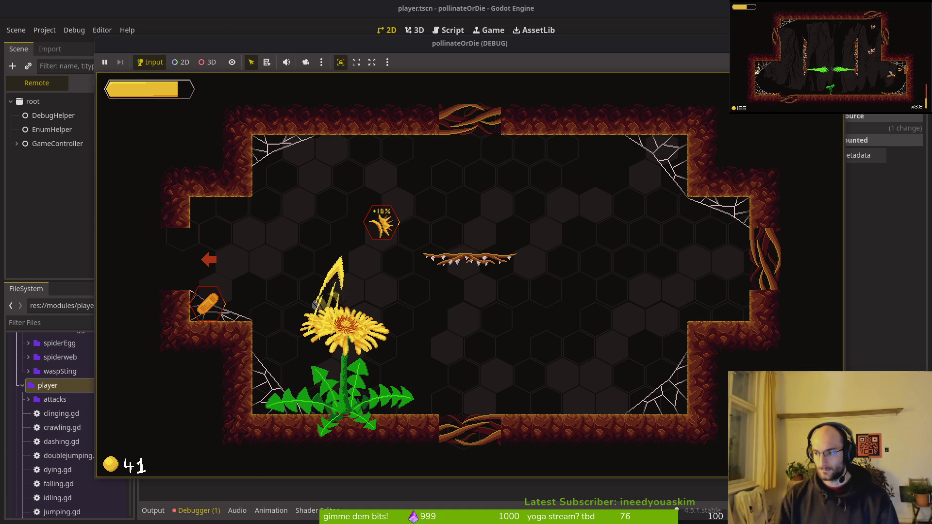
{"action": "key", "text": "alt+Tab"}
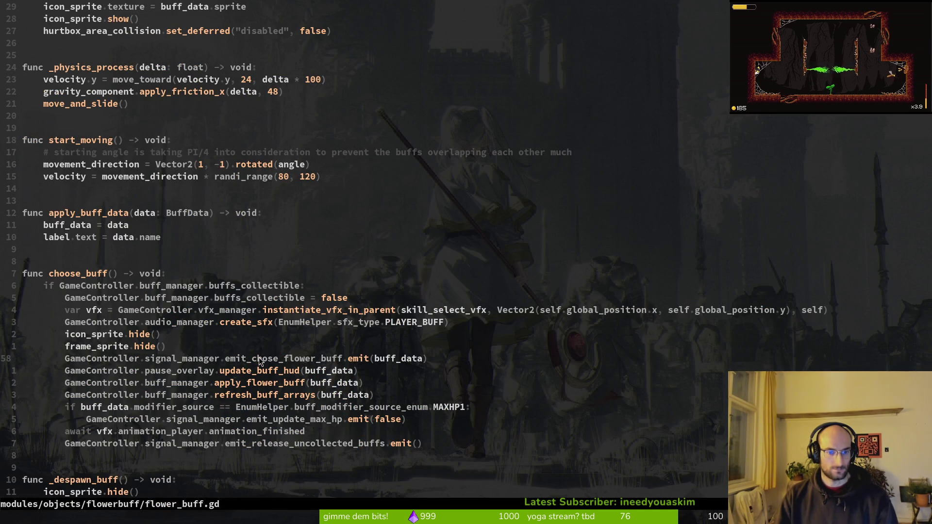
{"action": "key", "text": "d"}
{"action": "key", "text": "d"}
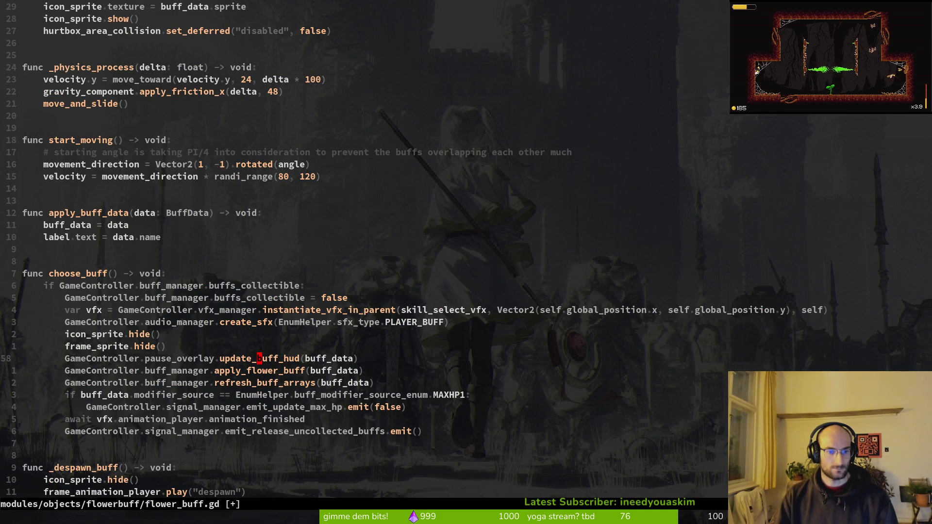
{"action": "key", "text": "alt+Tab"}
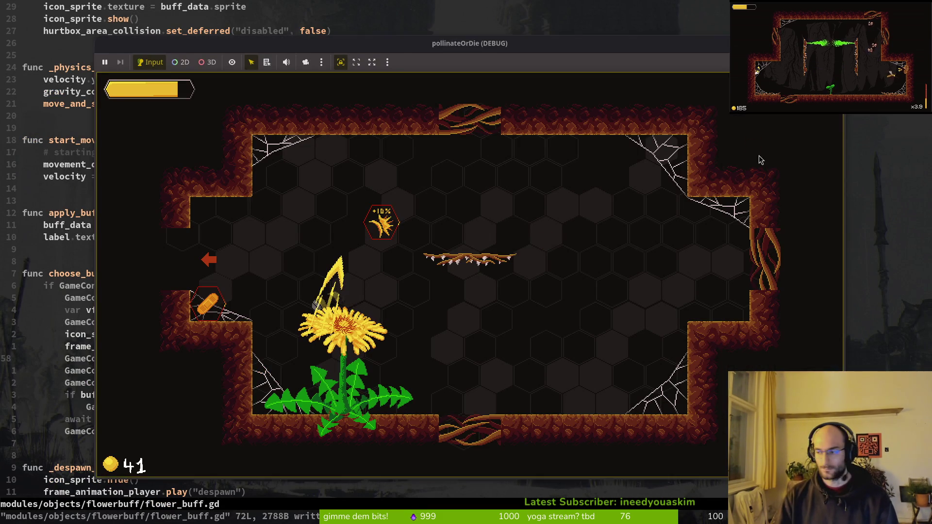
Stop the running game in Godot and launch it again.
{"action": "key", "text": "alt+Tab"}
{"action": "key", "text": "F8"}
{"action": "key", "text": "F5"}
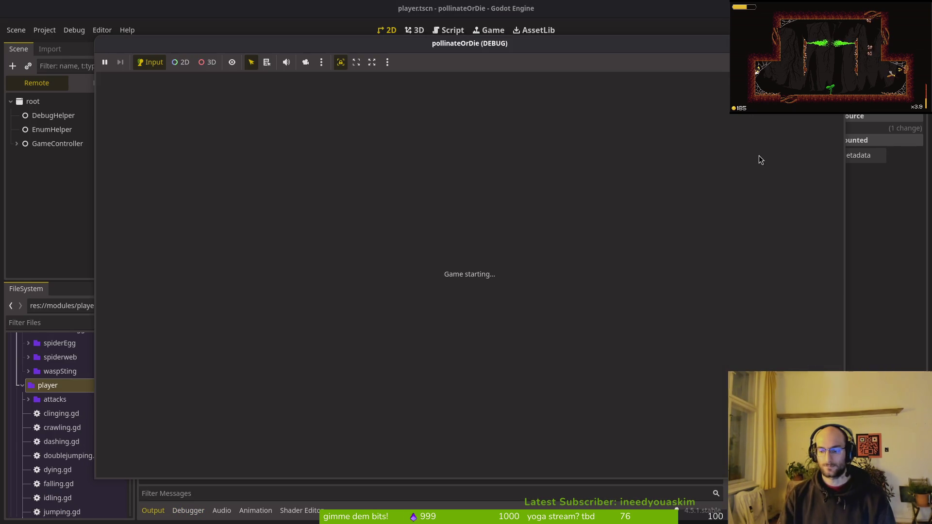
Start a new game and fly the bee through the tutorial into the red hexagon.
{"action": "key", "text": "Return"}
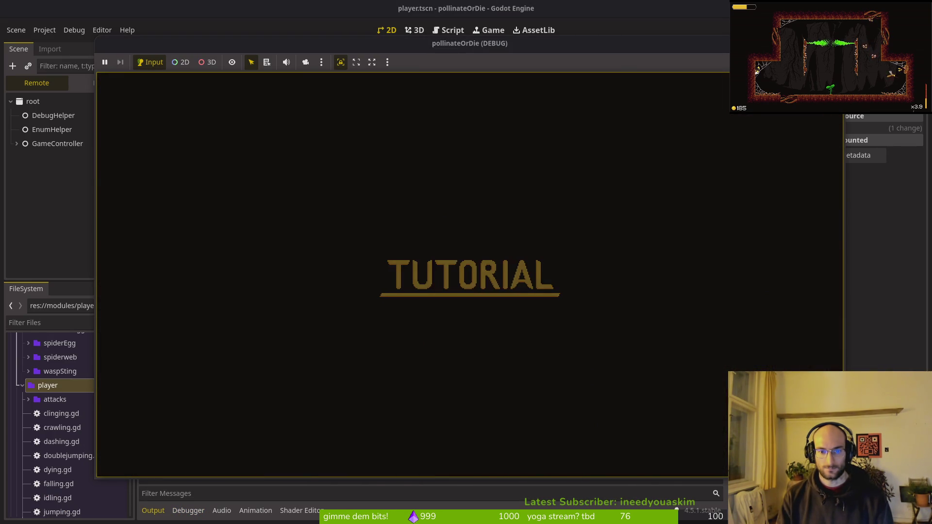
{"action": "key", "text": "Left"}
{"action": "key", "text": "space"}
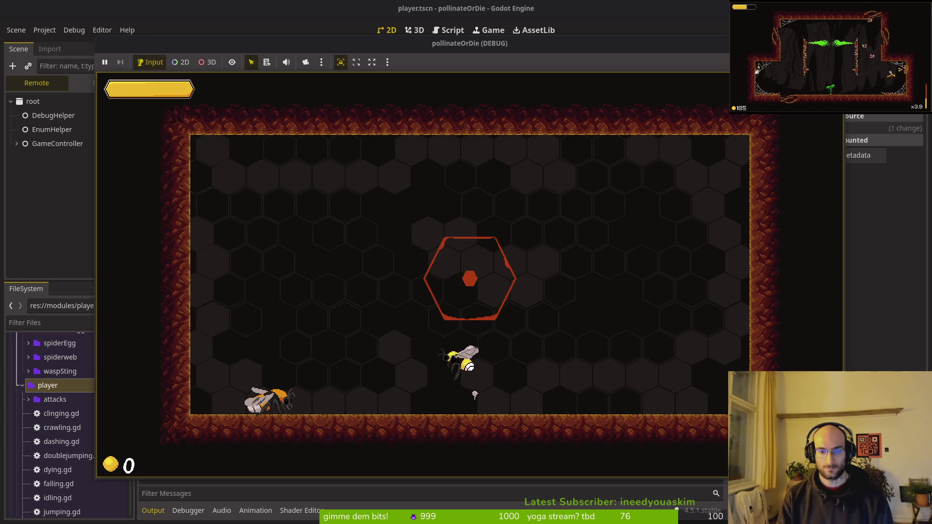
{"action": "key", "text": "Right"}
{"action": "key", "text": "j"}
{"action": "key", "text": "space"}
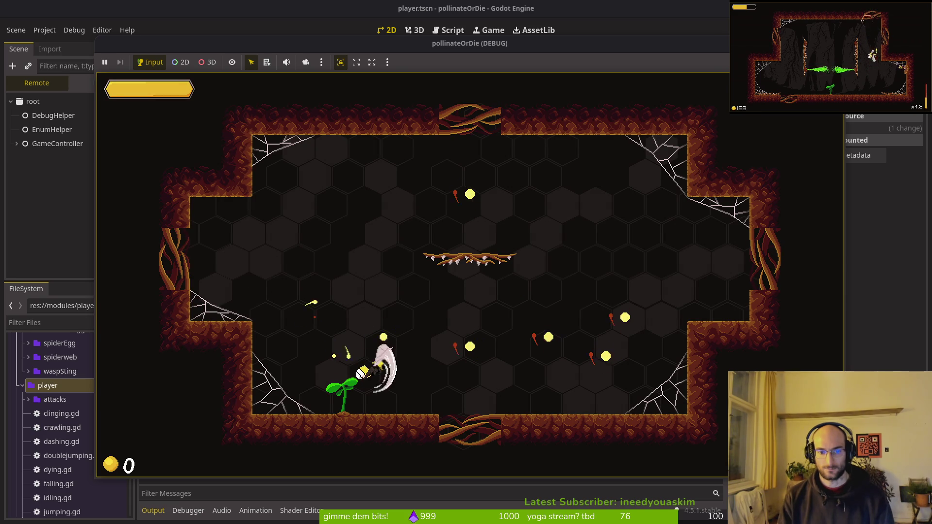
Slash the wasp, red enemy and fly in the cave arena to reach 10 coins.
{"action": "key", "text": "space"}
{"action": "key", "text": "j"}
{"action": "key", "text": "d"}
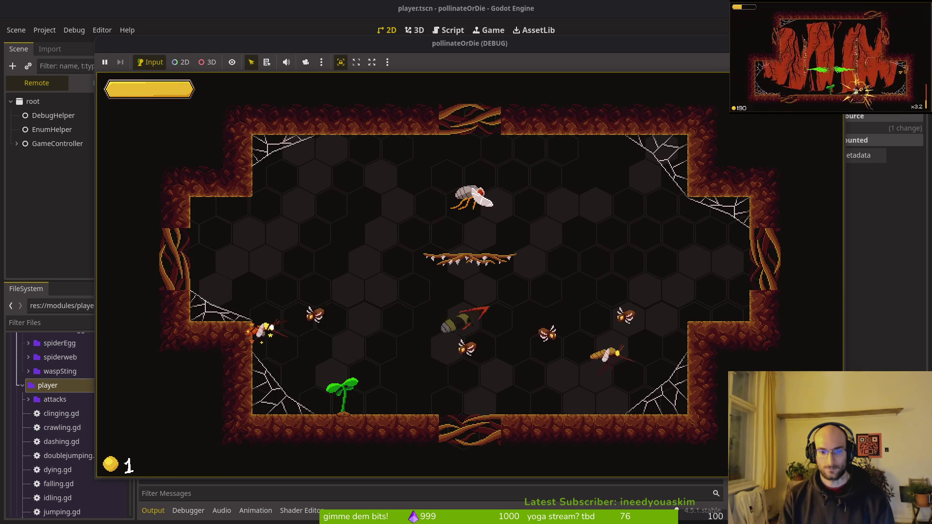
{"action": "key", "text": "j"}
{"action": "key", "text": "space"}
{"action": "key", "text": "j"}
{"action": "key", "text": "space"}
{"action": "key", "text": "j"}
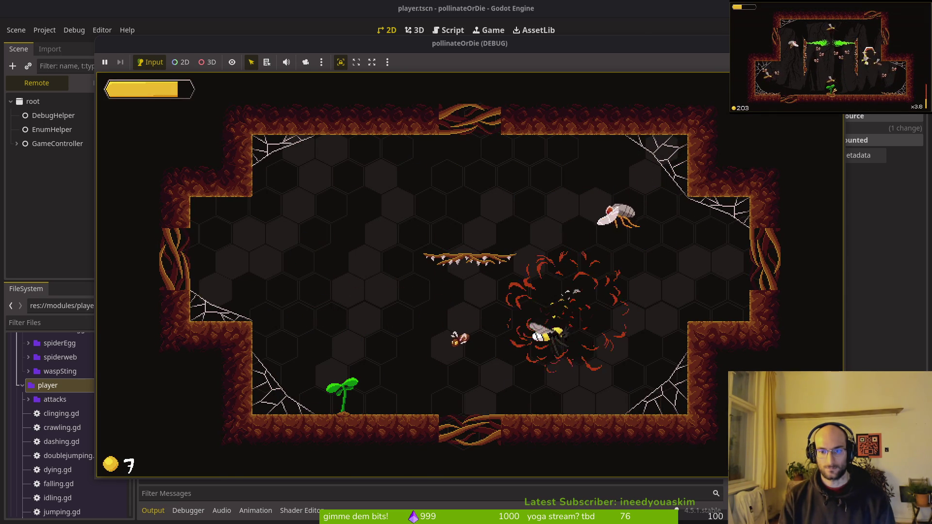
{"action": "key", "text": "alt+Tab"}
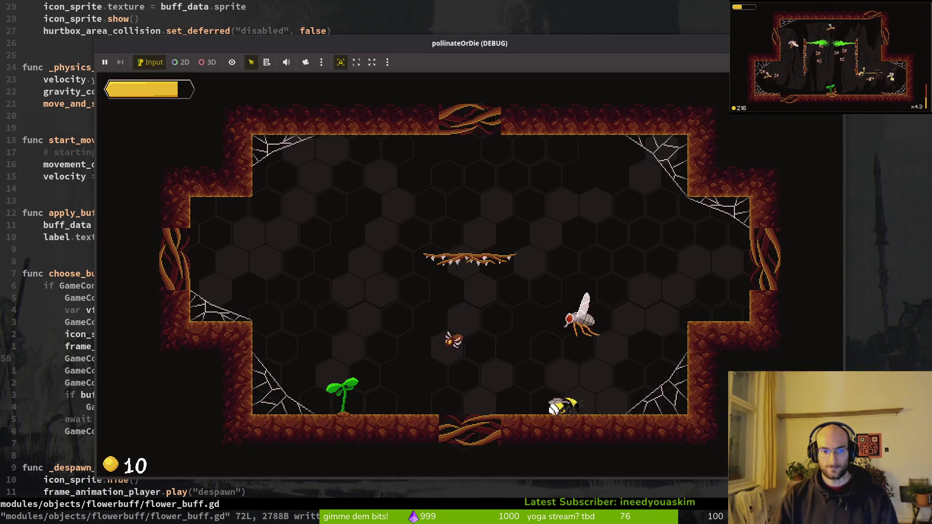
{"action": "key", "text": "alt+Tab"}
{"action": "key", "text": "alt+Tab"}
{"action": "key", "text": "j"}
{"action": "key", "text": "alt+Tab"}
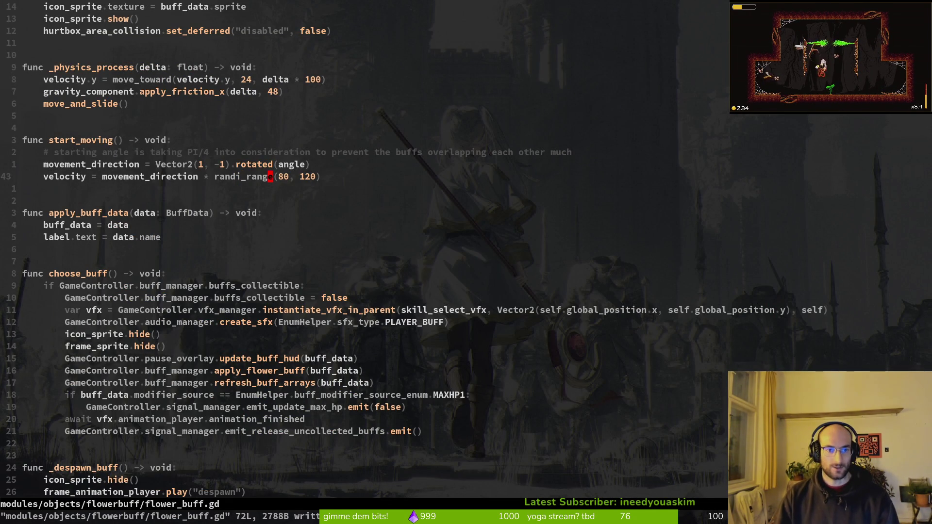
Open smash.gd by searching 'smash' in the file finder.
{"action": "key", "text": "ctrl+o"}
{"action": "key", "text": "ctrl+i"}
{"action": "key", "text": "ctrl+p"}
{"action": "type", "text": "smash"}
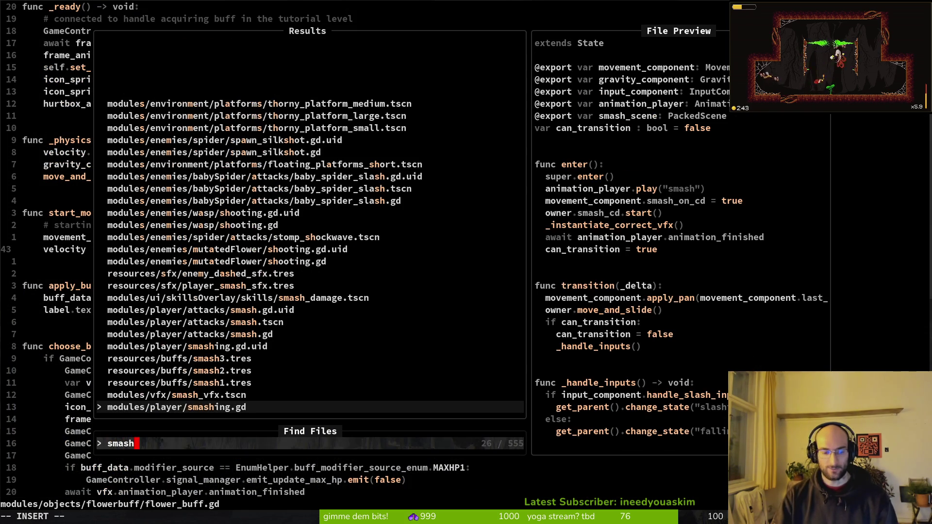
{"action": "key", "text": "Up"}
{"action": "key", "text": "Up"}
{"action": "key", "text": "Up"}
{"action": "key", "text": "Return"}
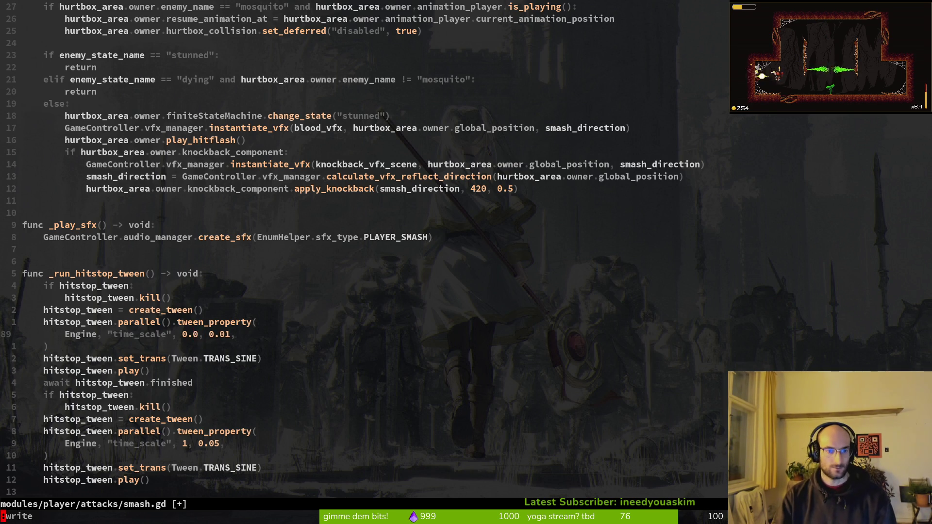
{"action": "key", "text": "alt+Tab"}
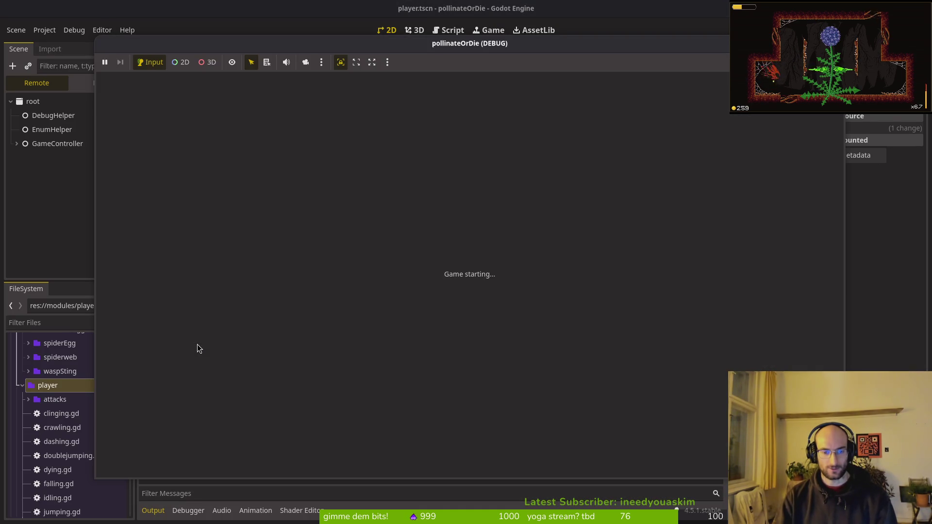
{"action": "key", "text": "alt+Tab"}
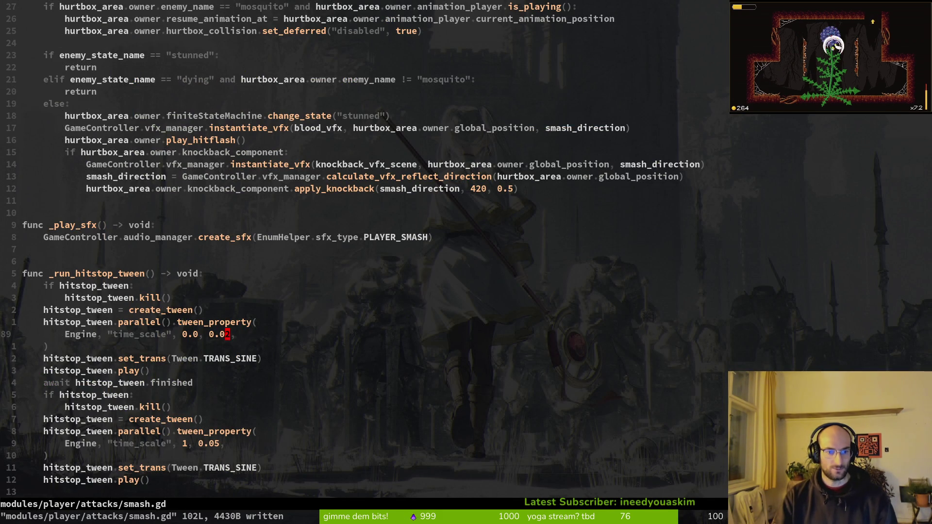
Stop and relaunch the game, starting a new run into the tutorial.
{"action": "key", "text": "alt+Tab"}
{"action": "key", "text": "F8"}
{"action": "key", "text": "F5"}
{"action": "key", "text": "Return"}
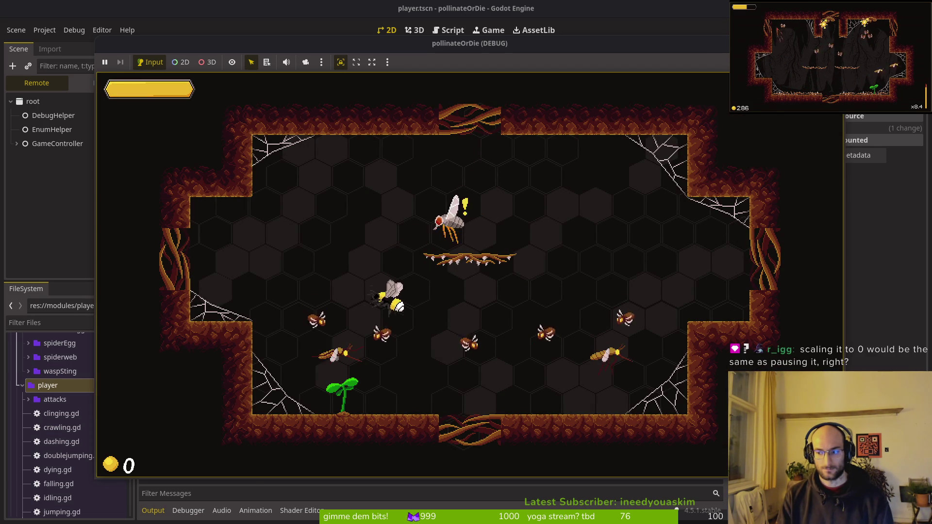
Move the bee right slashing enemies to test the hitstop, then return to smash.gd.
{"action": "key", "text": "Right"}
{"action": "key", "text": "x"}
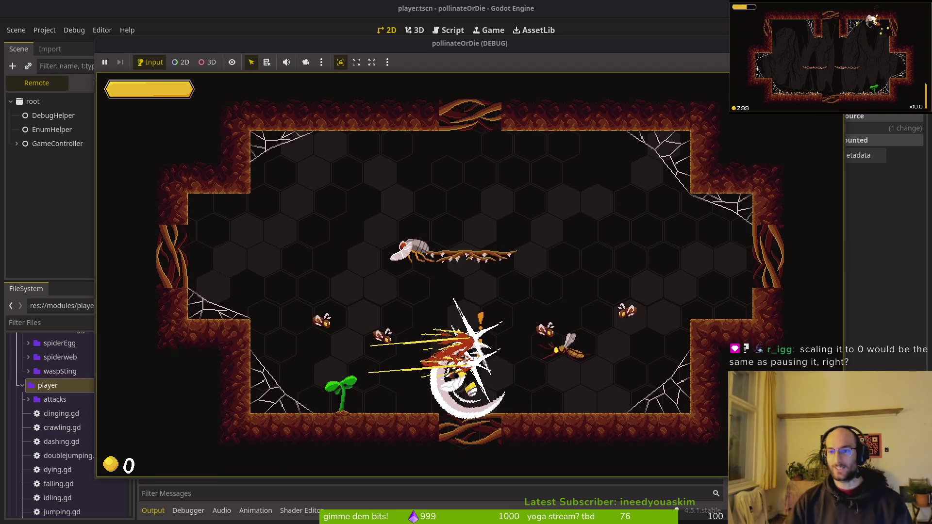
{"action": "key", "text": "alt+Tab"}
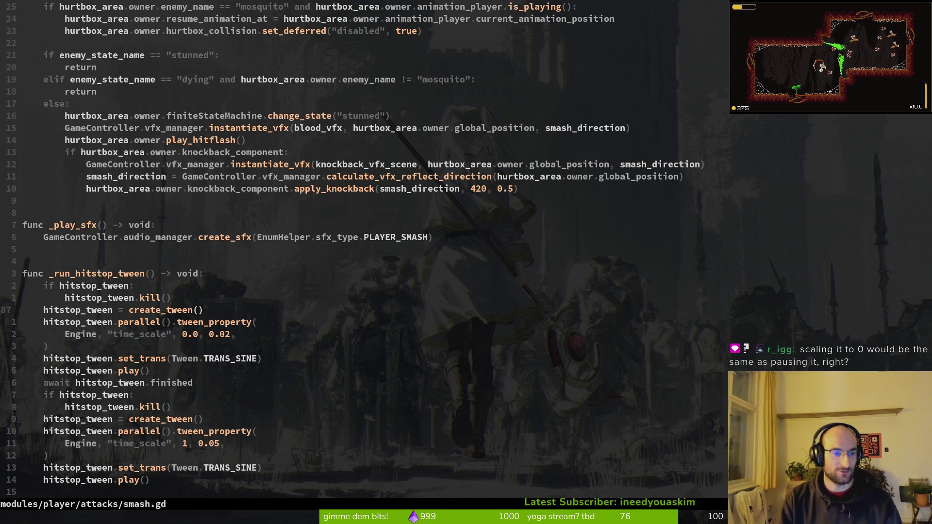
Delete the unfinished get_tree().pause line and retune the 0.0 time_scale hitstop value.
{"action": "key", "text": "k"}
{"action": "key", "text": "O"}
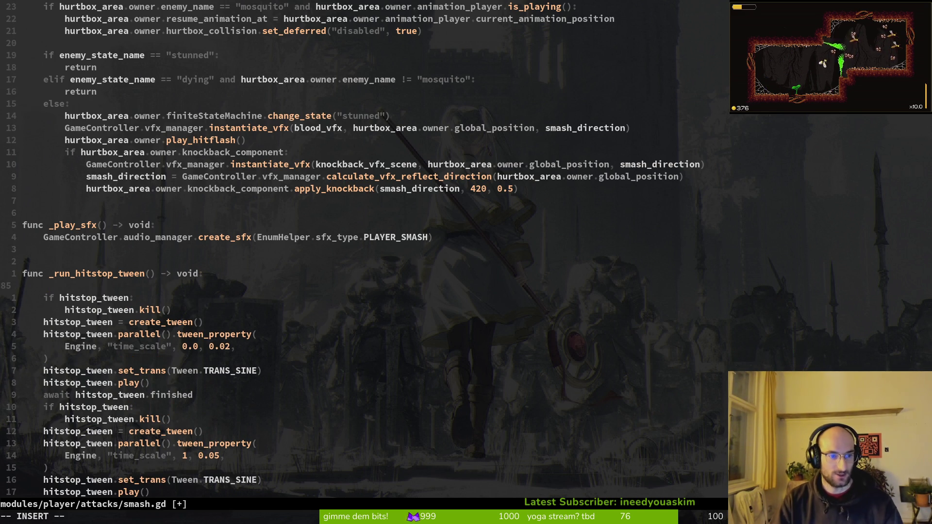
{"action": "type", "text": "get_tree()."}
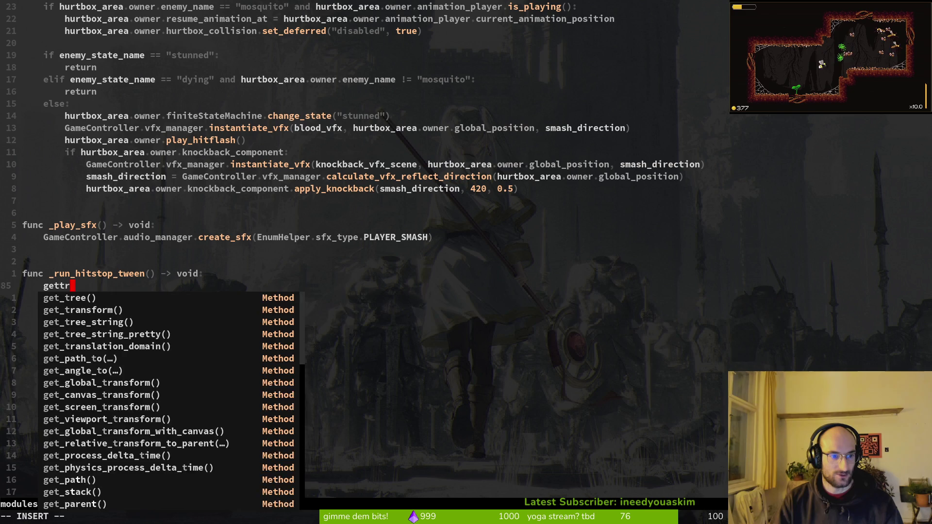
{"action": "type", "text": "pause"}
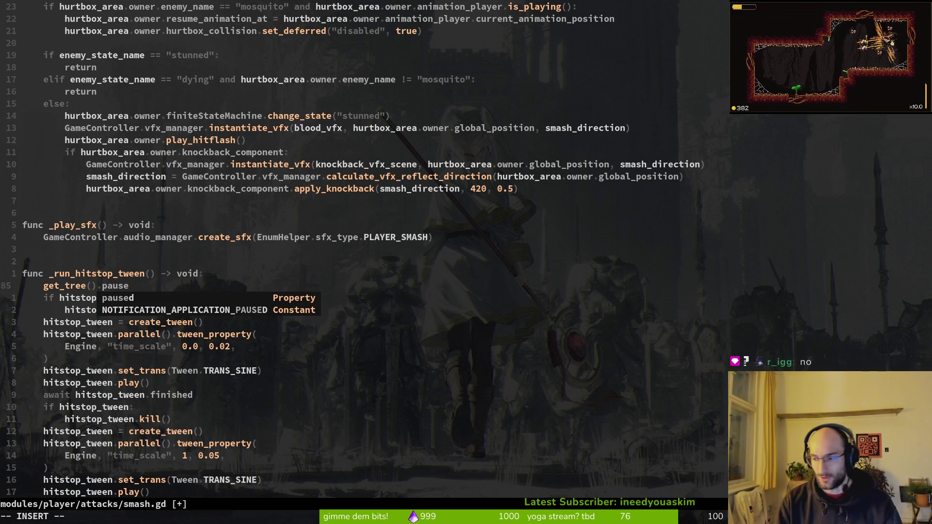
{"action": "key", "text": "Escape"}
{"action": "key", "text": "d"}
{"action": "key", "text": "d"}
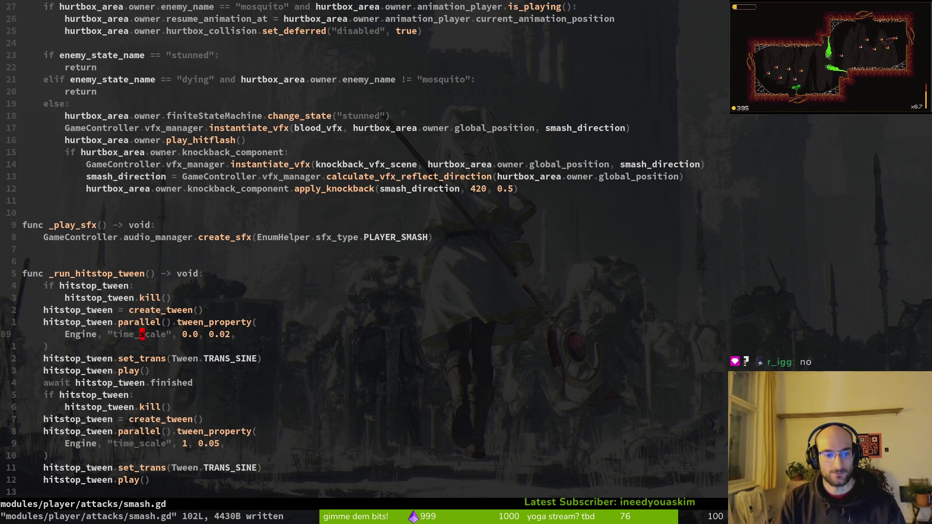
{"action": "key", "text": "E"}
{"action": "key", "text": "i"}
{"action": "key", "text": "Escape"}
Save smash.gd with :w and run the game in Godot to test the hitstop.
{"action": "type", "text": ":w"}
{"action": "key", "text": "Return"}
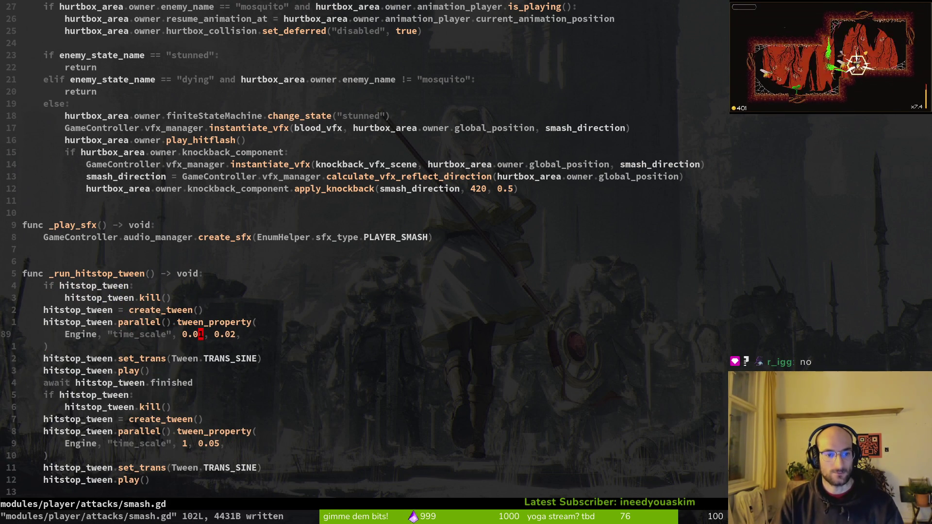
{"action": "key", "text": "alt+Tab"}
{"action": "key", "text": "F5"}
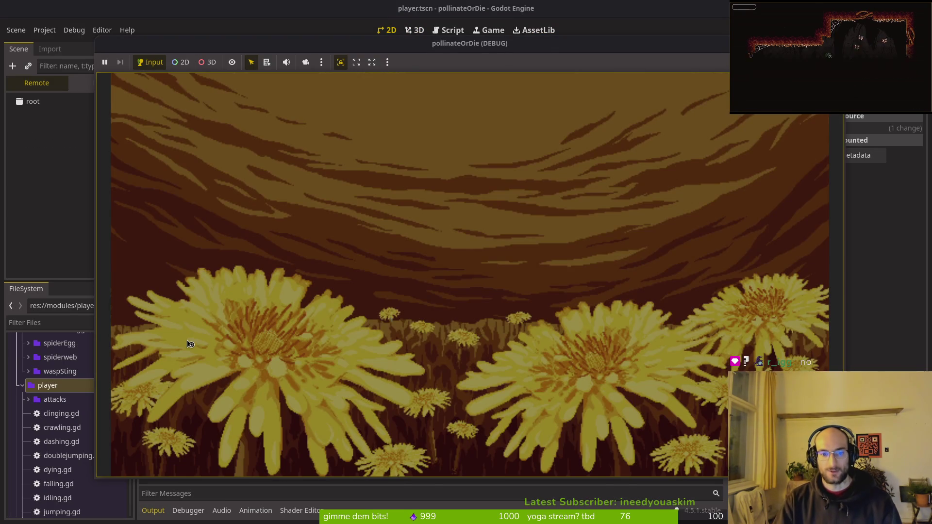
Skip the title menu into the tutorial, play through to the arena, and pause.
{"action": "key", "text": "Return"}
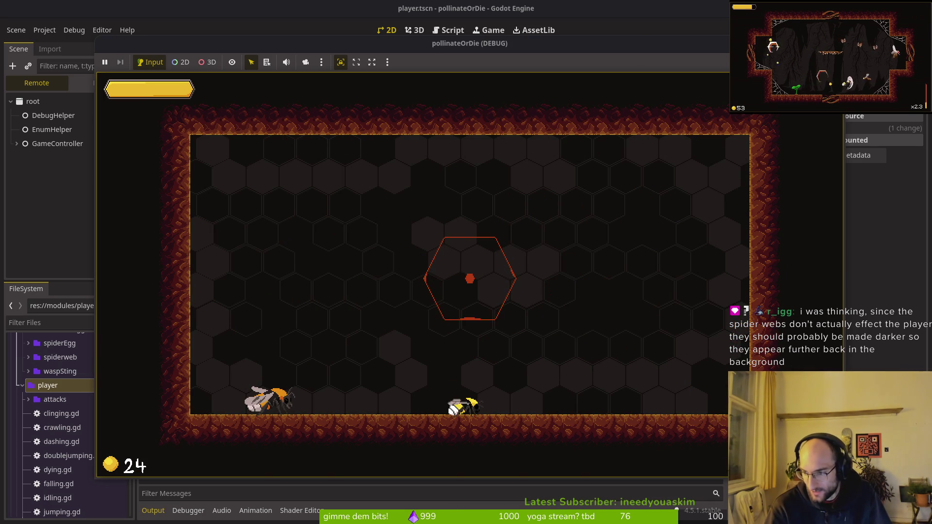
{"action": "key", "text": "Escape"}
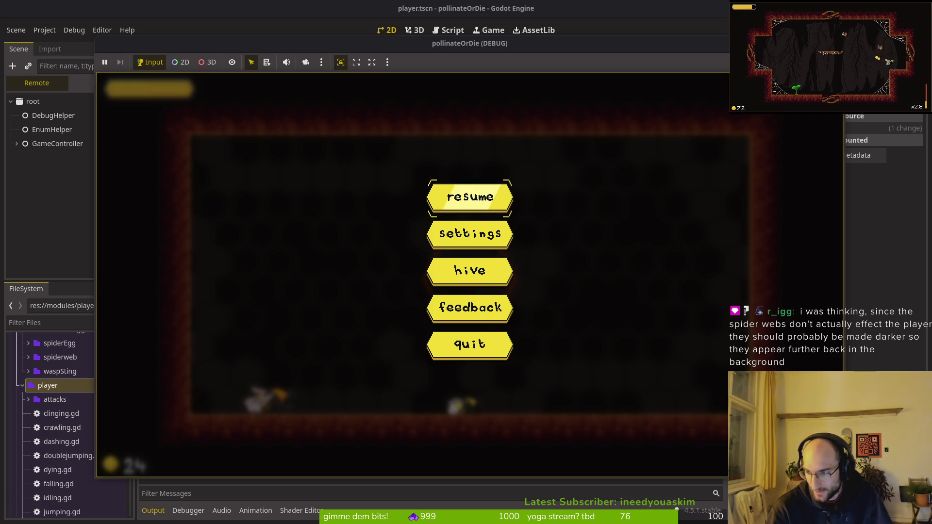
Resume and playtest the hitstop up to 56 coins, then switch to the terminal.
{"action": "key", "text": "Escape"}
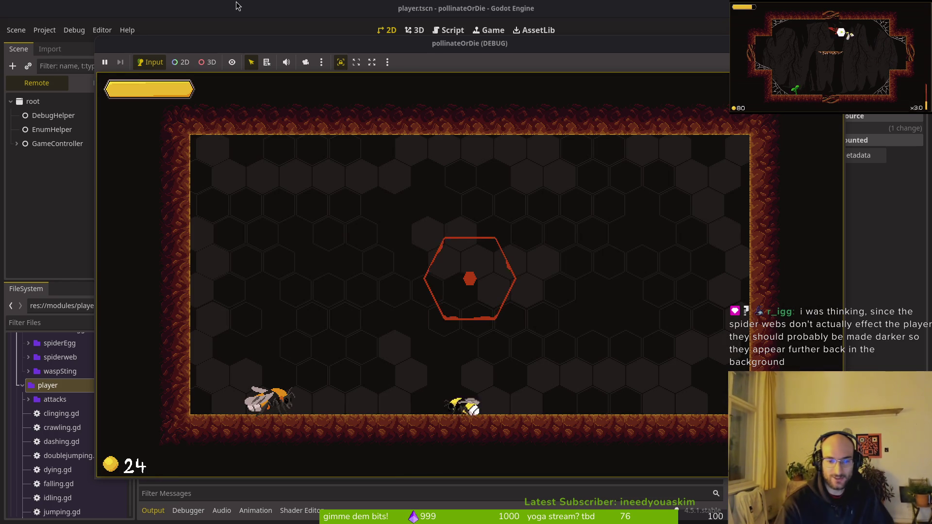
{"action": "key", "text": "space"}
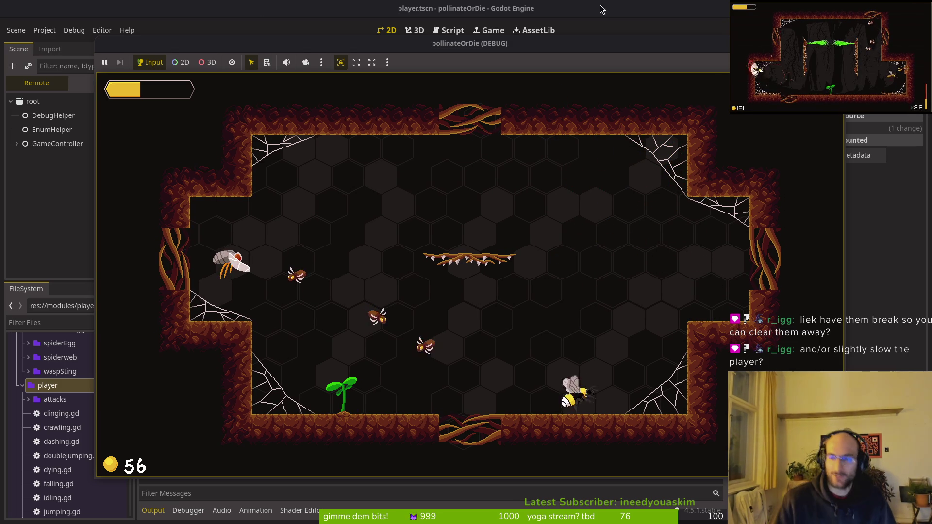
{"action": "key", "text": "super+1"}
{"action": "key", "text": "super"}
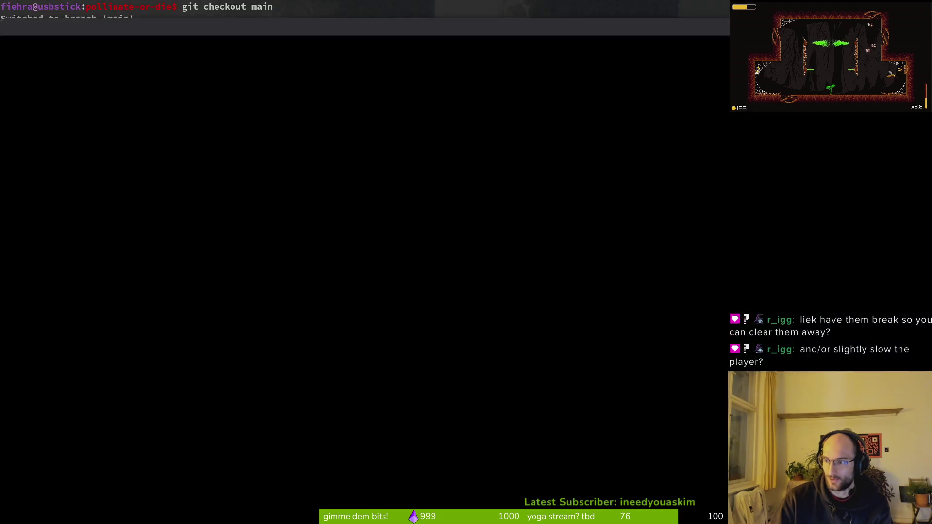
Switch to Aseprite and open decoWeb.aseprite.
{"action": "key", "text": "super+2"}
{"action": "left_click", "coordinate": [41, 68]}
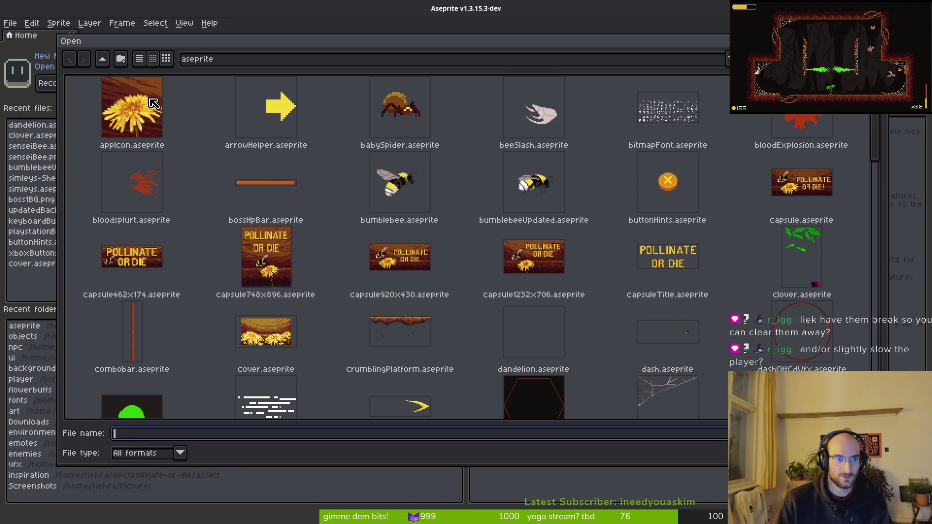
{"action": "scroll", "coordinate": [585, 233], "scroll_direction": "down", "scroll_amount": 3}
{"action": "left_click", "coordinate": [611, 230]}
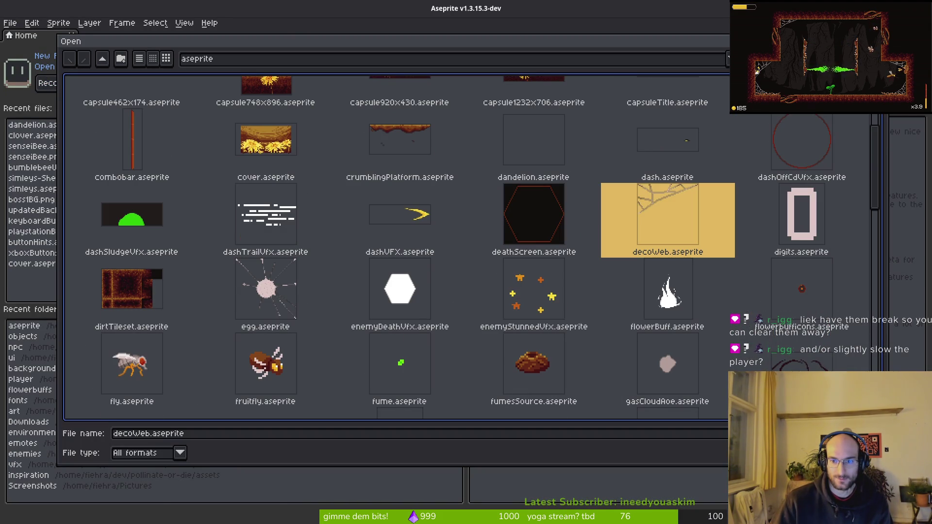
{"action": "key", "text": "Return"}
{"action": "scroll", "coordinate": [552, 245], "scroll_direction": "up", "scroll_amount": 2}
{"action": "scroll", "coordinate": [544, 282], "scroll_direction": "down", "scroll_amount": 1}
{"action": "scroll", "coordinate": [541, 262], "scroll_direction": "up", "scroll_amount": 3}
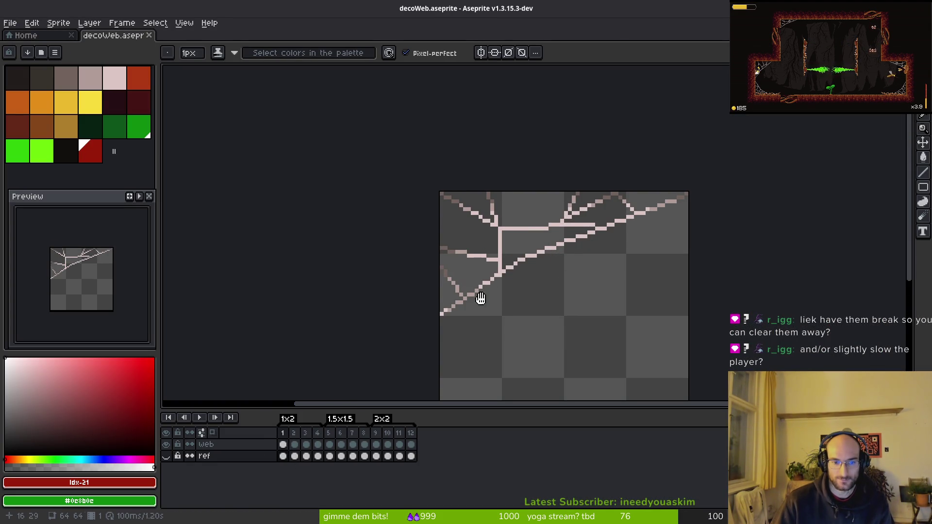
{"action": "scroll", "coordinate": [516, 312], "scroll_direction": "right", "scroll_amount": 3}
{"action": "scroll", "coordinate": [485, 335], "scroll_direction": "right", "scroll_amount": 3}
{"action": "scroll", "coordinate": [442, 287], "scroll_direction": "up", "scroll_amount": 1}
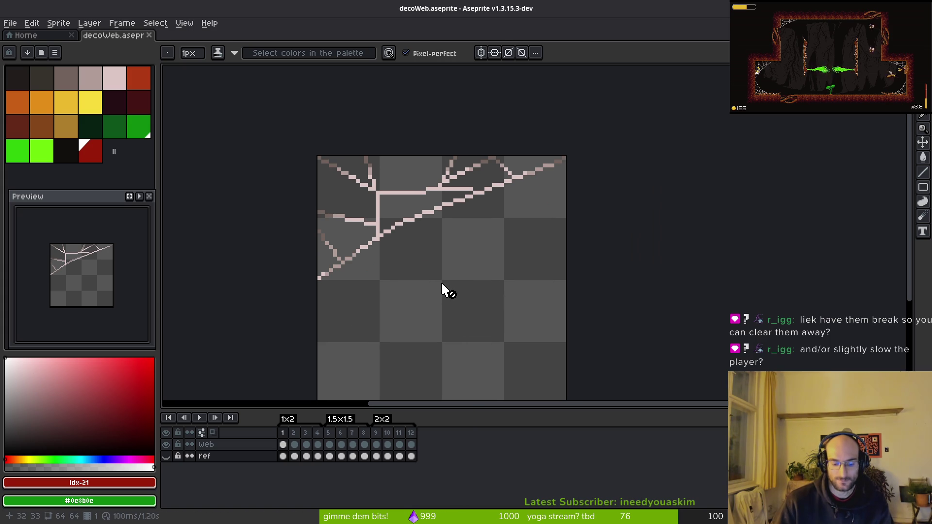
Select the Web layer's first cel and marquee the top 64x46 area of the sprite.
{"action": "left_click", "coordinate": [248, 450]}
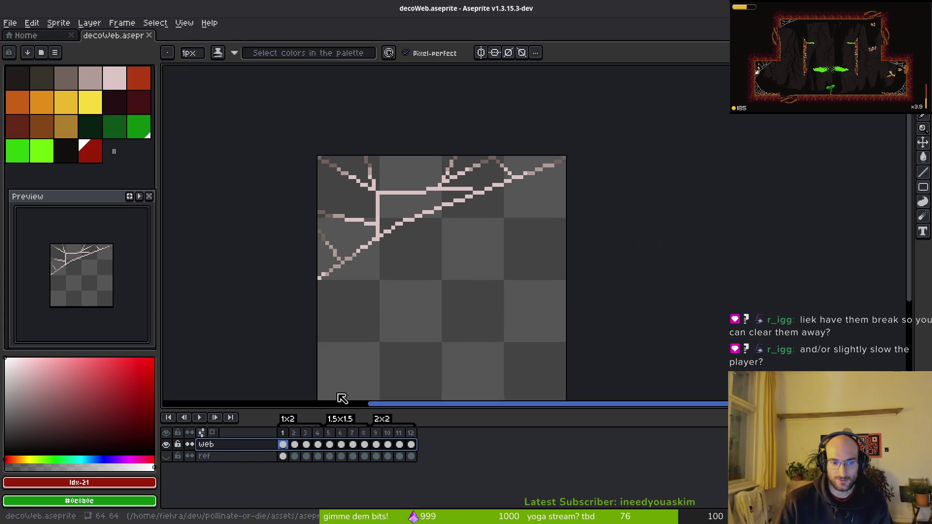
{"action": "key", "text": "Escape"}
{"action": "key", "text": "m"}
{"action": "mouse_move", "coordinate": [313, 333]}
{"action": "left_mouse_down"}
{"action": "mouse_move", "coordinate": [812, 333]}
{"action": "mouse_move", "coordinate": [631, 145]}
{"action": "left_mouse_up"}
{"action": "scroll", "coordinate": [355, 172], "scroll_direction": "up", "scroll_amount": 3}
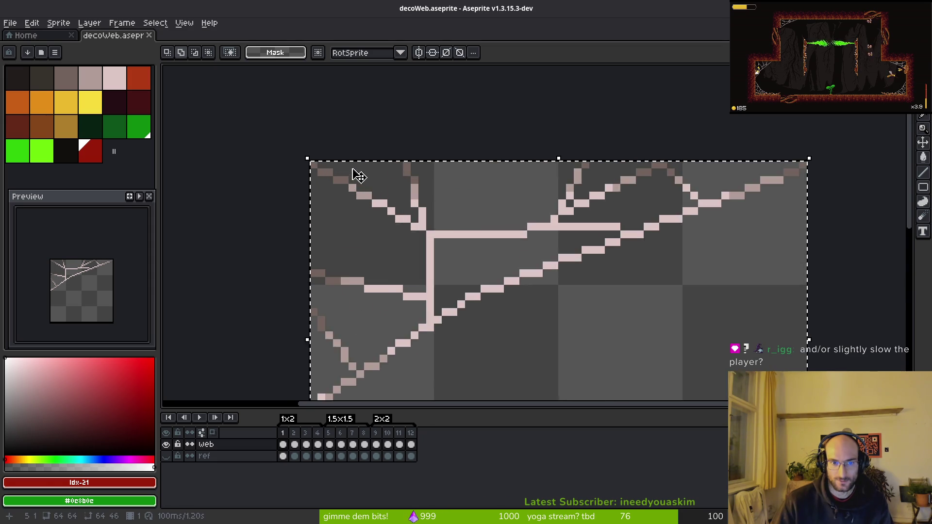
{"action": "left_click", "coordinate": [55, 53]}
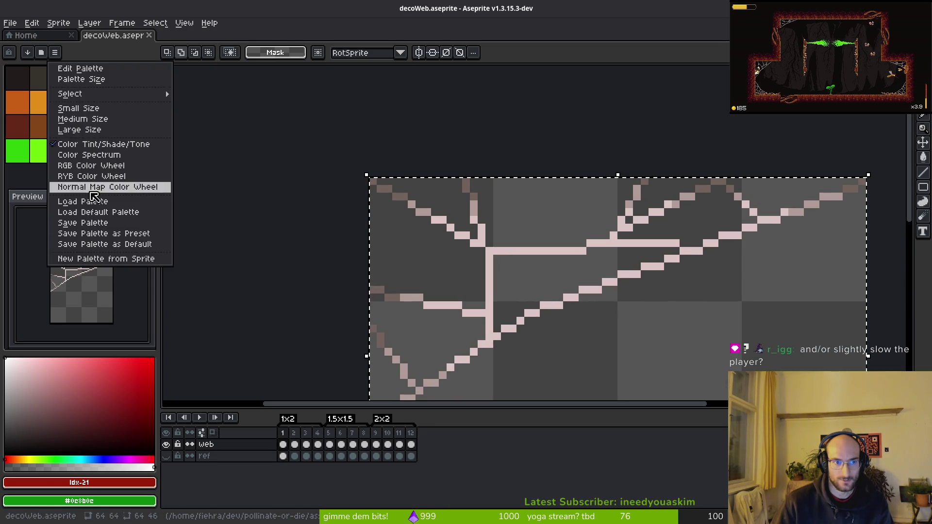
Load the default palette and sample the web's dark brown with a darker grey replacement.
{"action": "left_click", "coordinate": [117, 212]}
{"action": "scroll", "coordinate": [457, 241], "scroll_direction": "up", "scroll_amount": 2}
{"action": "scroll", "coordinate": [456, 241], "scroll_direction": "up", "scroll_amount": 1}
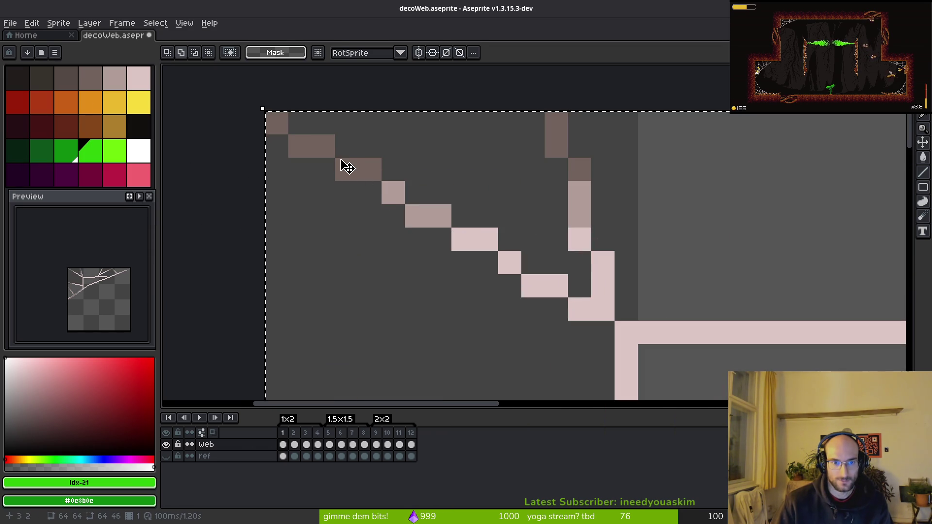
{"action": "left_click", "coordinate": [312, 139], "text": "alt"}
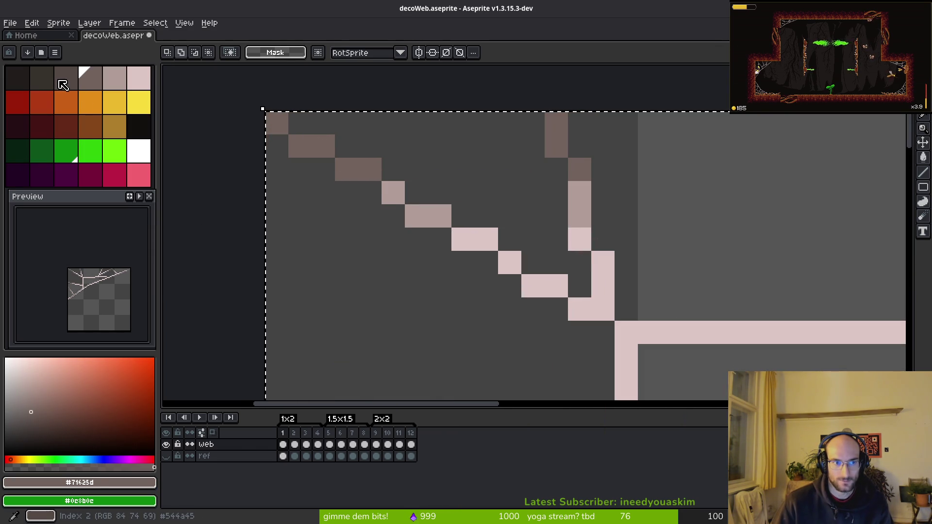
{"action": "right_click", "coordinate": [68, 84]}
{"action": "key", "text": "shift+r"}
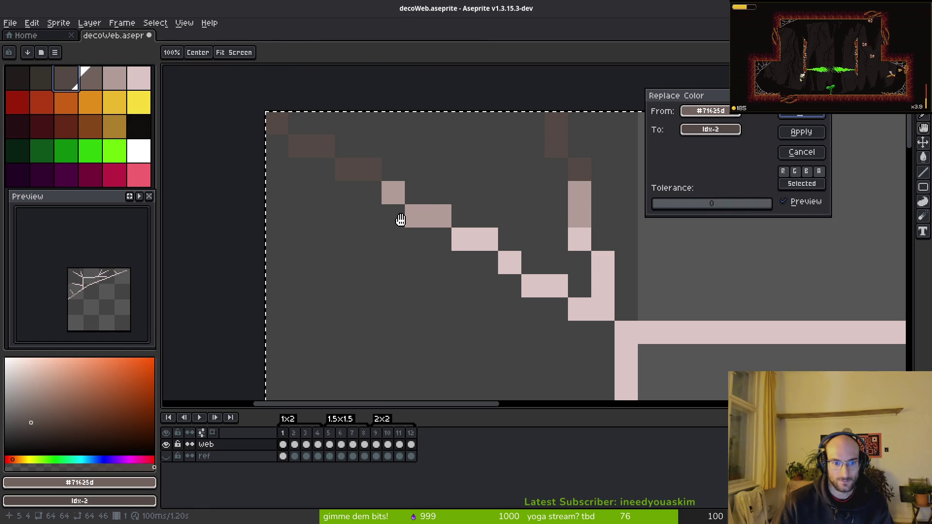
{"action": "key", "text": "Escape"}
Replace the dark brown with darker grey across the web layer's 12 frames and check frame 10.
{"action": "left_click_drag", "start_coordinate": [287, 439], "coordinate": [420, 439]}
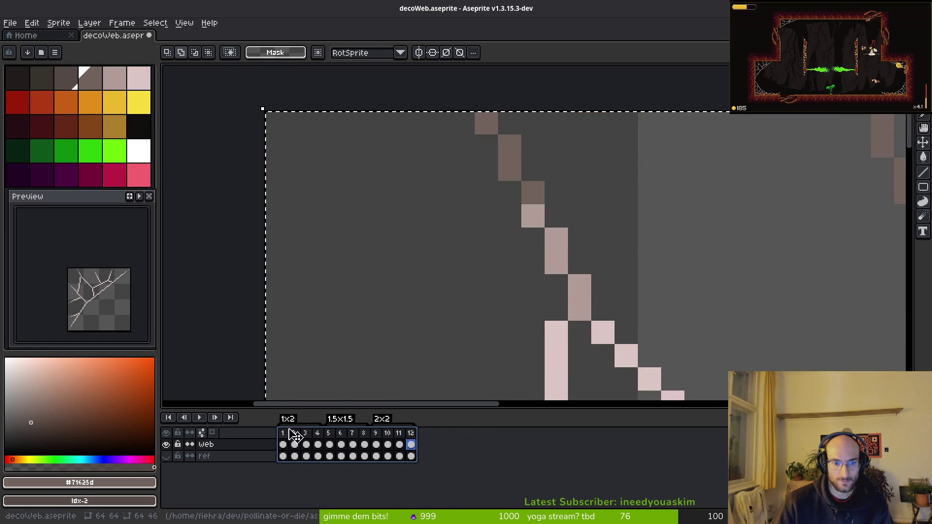
{"action": "left_click_drag", "start_coordinate": [285, 446], "coordinate": [411, 445]}
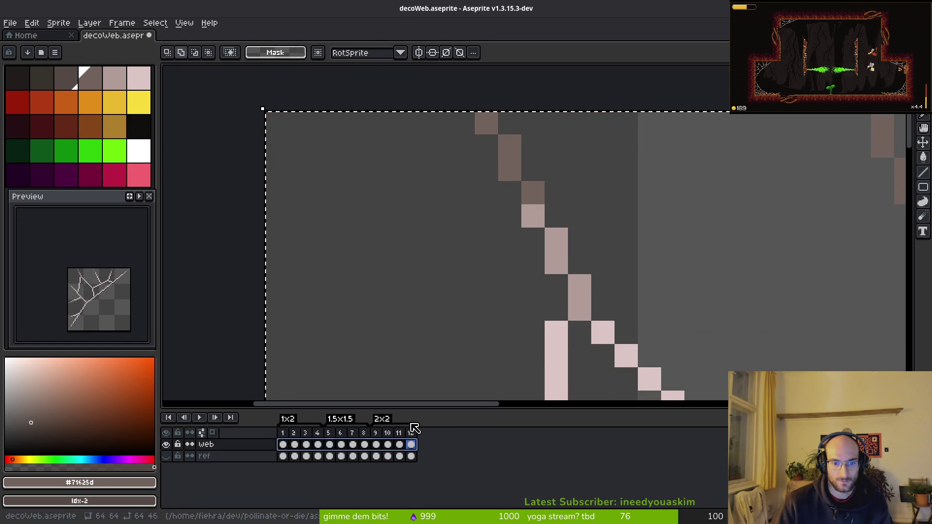
{"action": "scroll", "coordinate": [526, 204], "scroll_direction": "down", "scroll_amount": 3}
{"action": "scroll", "coordinate": [480, 246], "scroll_direction": "up", "scroll_amount": 5}
{"action": "key", "text": "i"}
{"action": "key", "text": "m"}
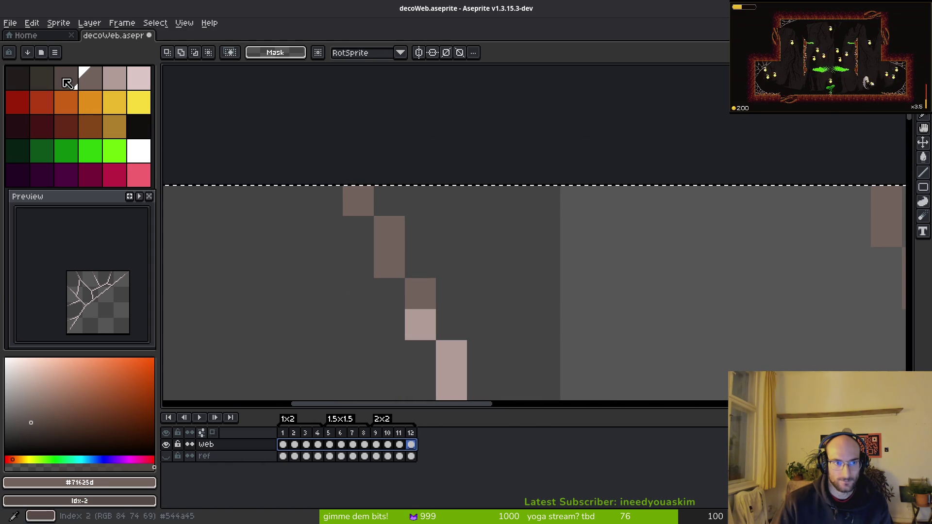
{"action": "key", "text": "shift+r"}
{"action": "key", "text": "Return"}
{"action": "key", "text": "ctrl+d"}
{"action": "left_click", "coordinate": [388, 456]}
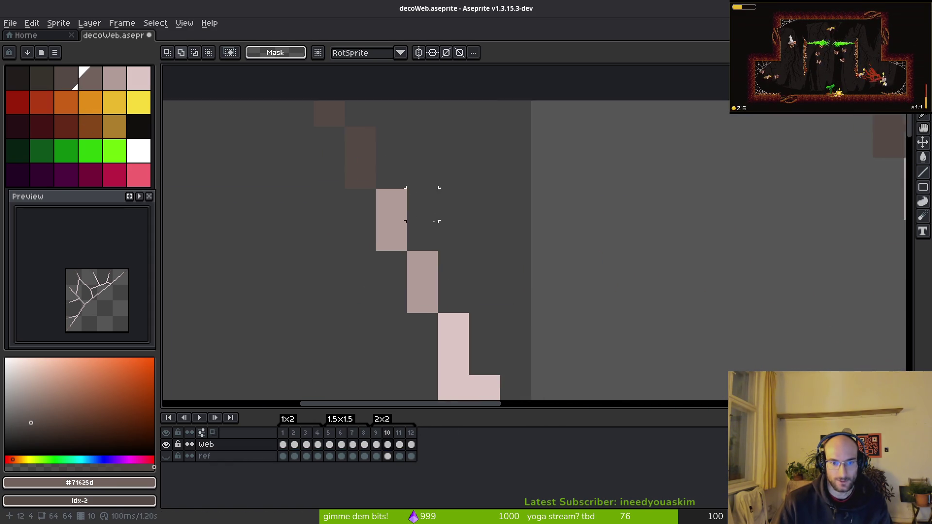
{"action": "scroll", "coordinate": [495, 254], "scroll_direction": "down", "scroll_amount": 4}
Darken the medium pink #b19d99 across frames 1–12 of the web layer.
{"action": "key", "text": "i"}
{"action": "left_click", "coordinate": [484, 218]}
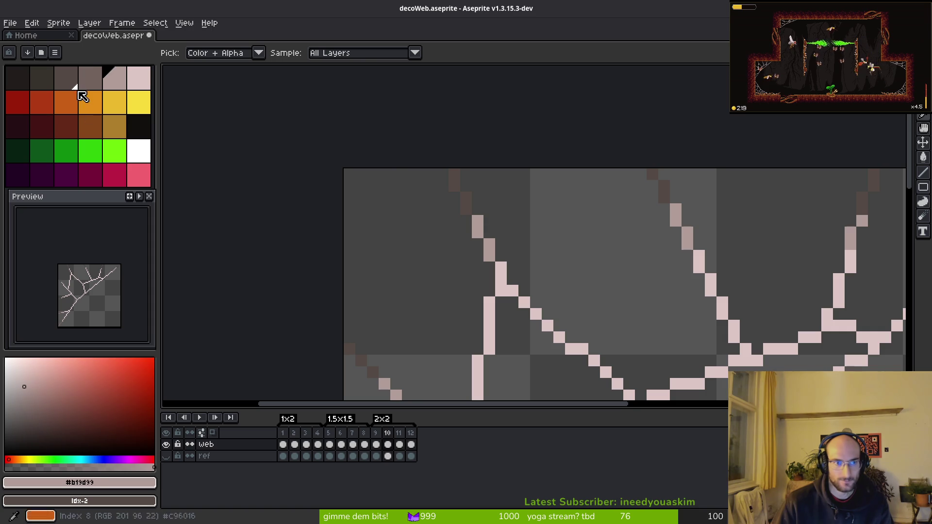
{"action": "key", "text": "m"}
{"action": "left_click_drag", "start_coordinate": [431, 279], "coordinate": [361, 226]}
{"action": "key", "text": "shift+r"}
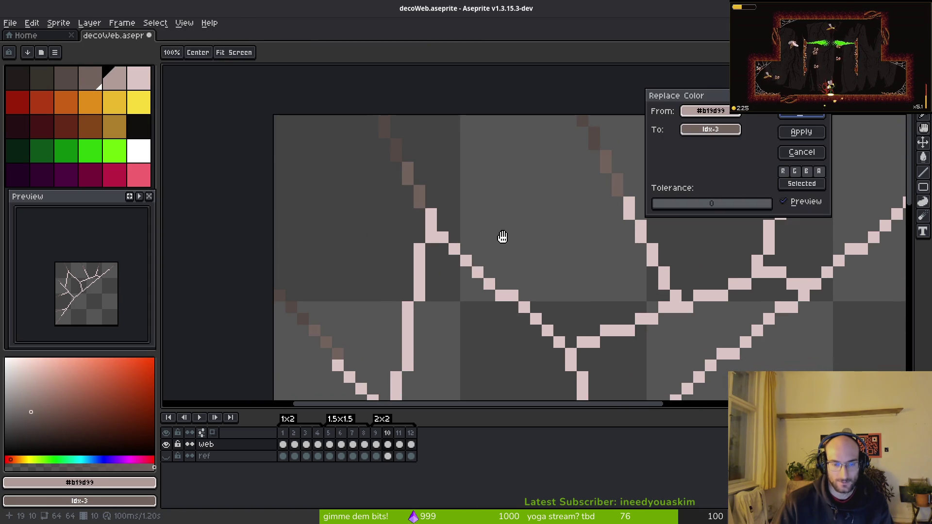
{"action": "key", "text": "Escape"}
{"action": "left_click_drag", "start_coordinate": [283, 444], "coordinate": [431, 448]}
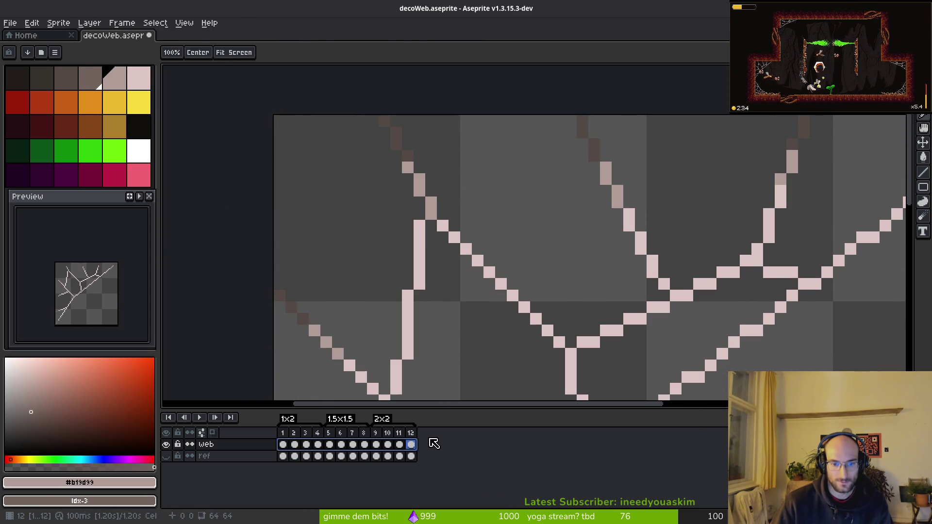
{"action": "key", "text": "shift+r"}
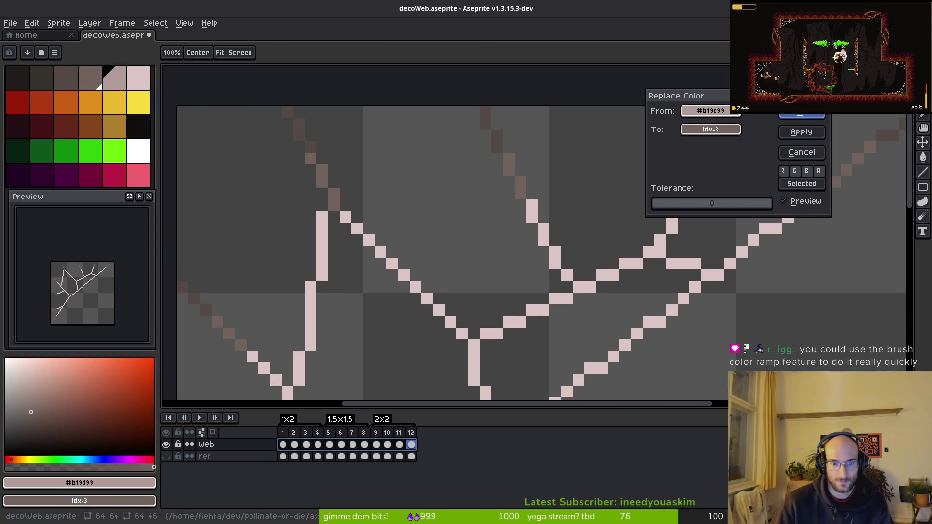
{"action": "left_click", "coordinate": [795, 117]}
Darken the light pink #dcc6c5 to the next darker grey across frames 1–12.
{"action": "left_click", "coordinate": [368, 210], "text": "alt"}
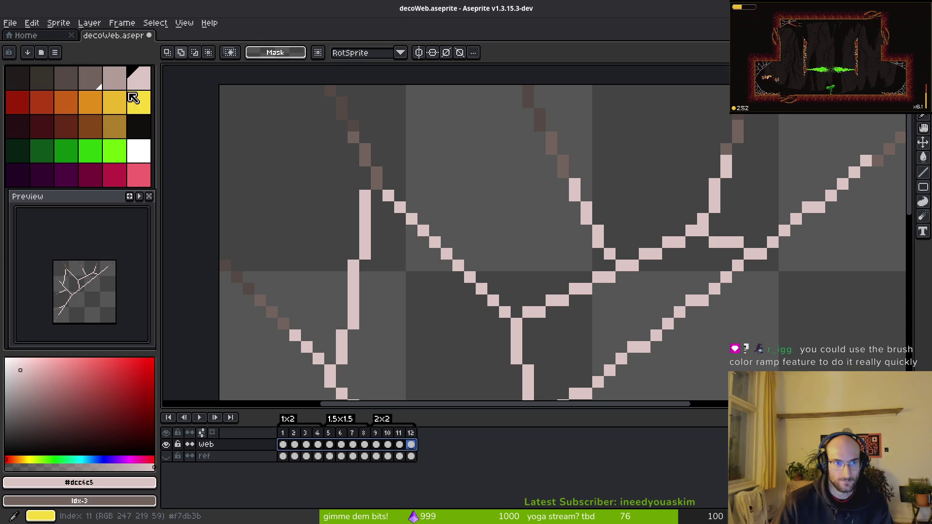
{"action": "right_click", "coordinate": [117, 79]}
{"action": "left_click_drag", "start_coordinate": [283, 445], "coordinate": [411, 445]}
{"action": "key", "text": "shift+r"}
{"action": "left_click", "coordinate": [791, 115]}
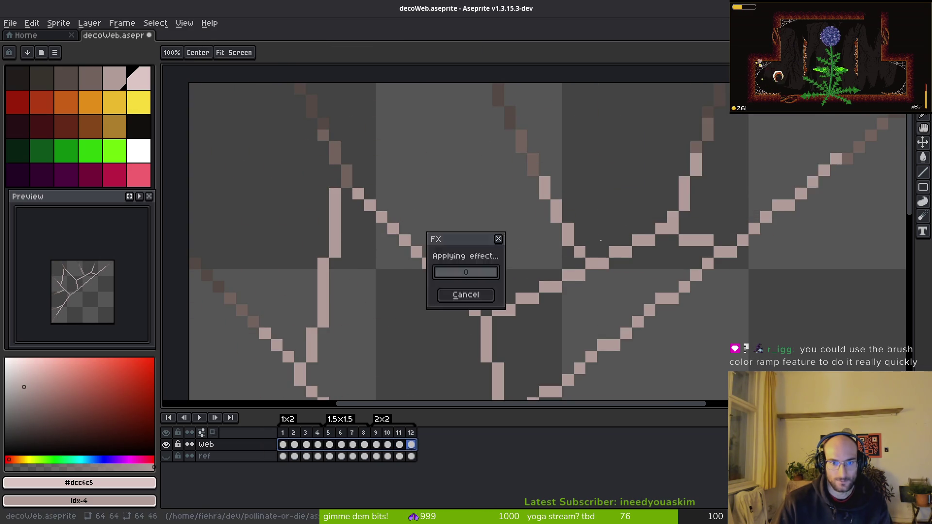
Save the recoloured web sprite and play the animation to preview it.
{"action": "scroll", "coordinate": [490, 278], "scroll_direction": "down", "scroll_amount": 8}
{"action": "key", "text": "ctrl+s"}
{"action": "scroll", "coordinate": [518, 292], "scroll_direction": "up", "scroll_amount": 2}
{"action": "scroll", "coordinate": [463, 254], "scroll_direction": "down", "scroll_amount": 2}
{"action": "key", "text": "i"}
{"action": "key", "text": "Return"}
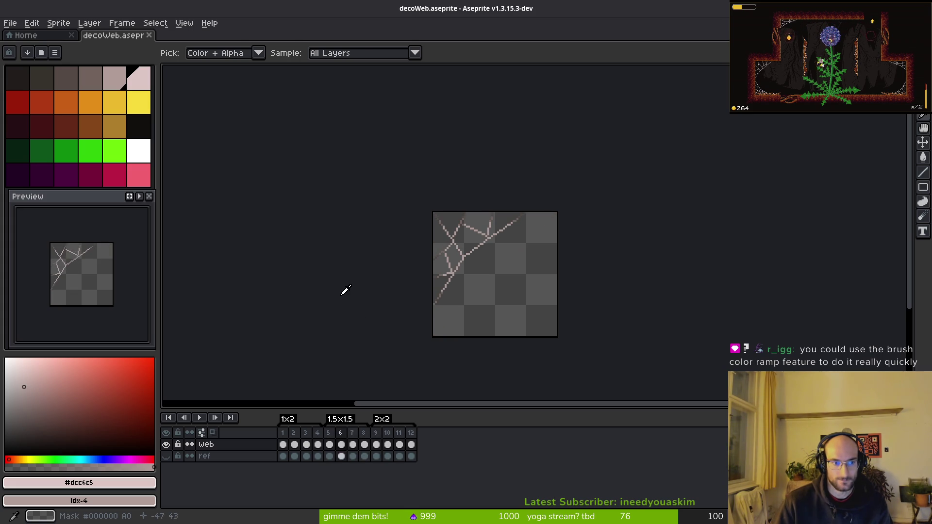
Save decoWeb, cancel the sprite sheet export, and open a Files window at Home.
{"action": "key", "text": "v"}
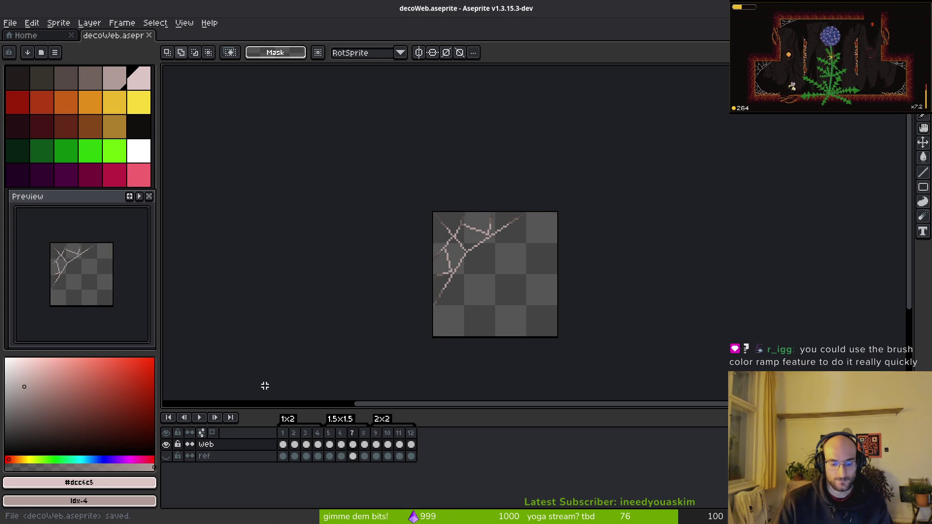
{"action": "key", "text": "ctrl+e"}
{"action": "left_click", "coordinate": [359, 173]}
{"action": "key", "text": "alt+Tab"}
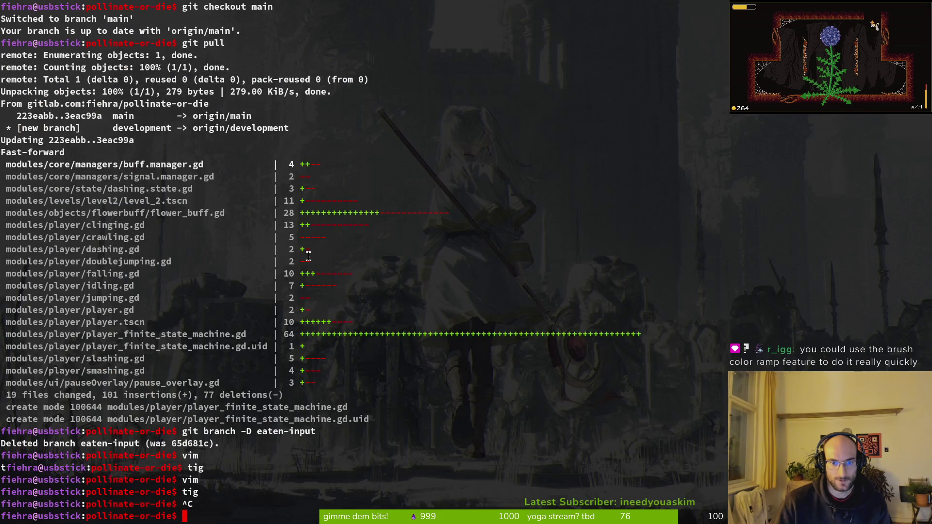
{"action": "key", "text": "alt+Tab"}
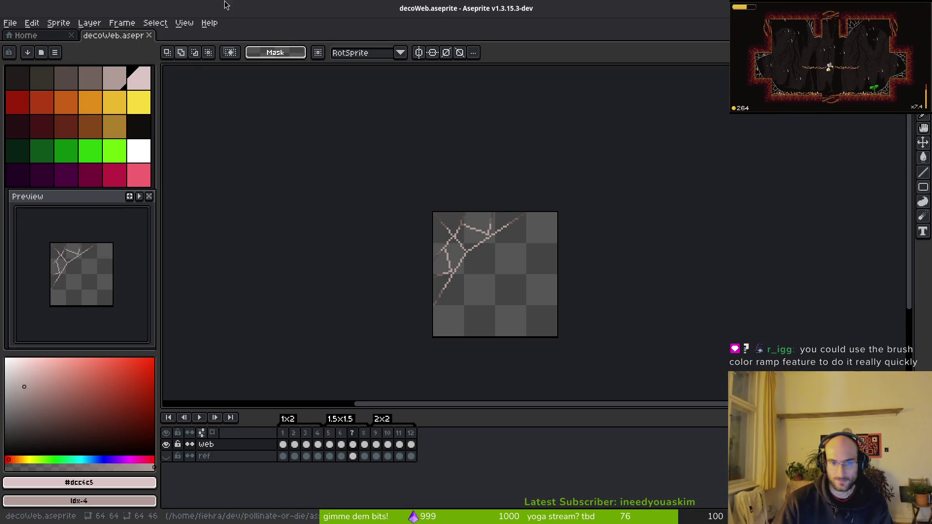
{"action": "key", "text": "super+e"}
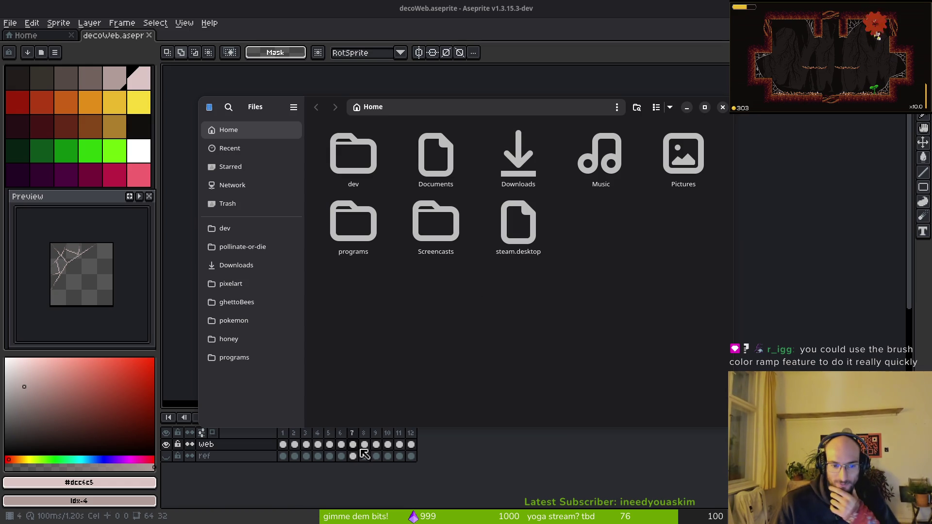
Browse to pollinate-or-die/assets/art/environment and open decoWeb-Sheet.png in the browser.
{"action": "left_click", "coordinate": [244, 248]}
{"action": "double_click", "coordinate": [435, 181]}
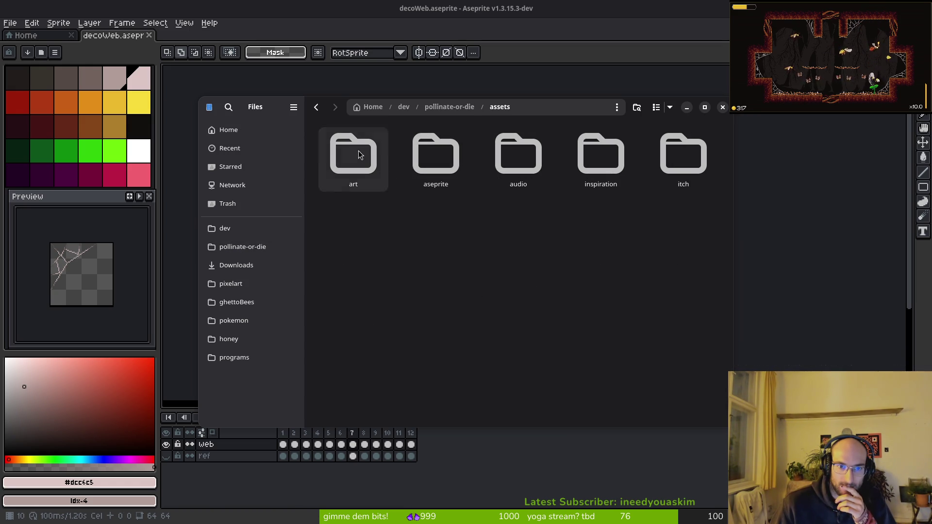
{"action": "double_click", "coordinate": [382, 176]}
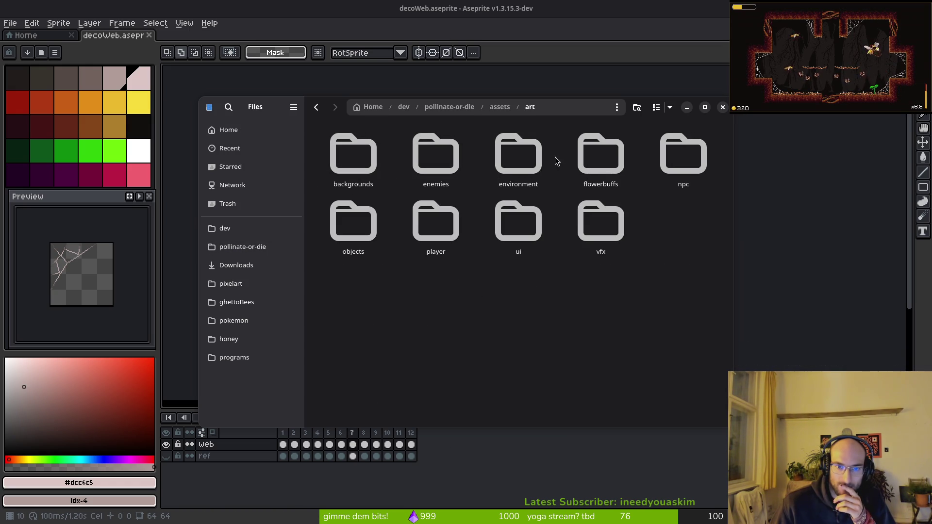
{"action": "double_click", "coordinate": [520, 152]}
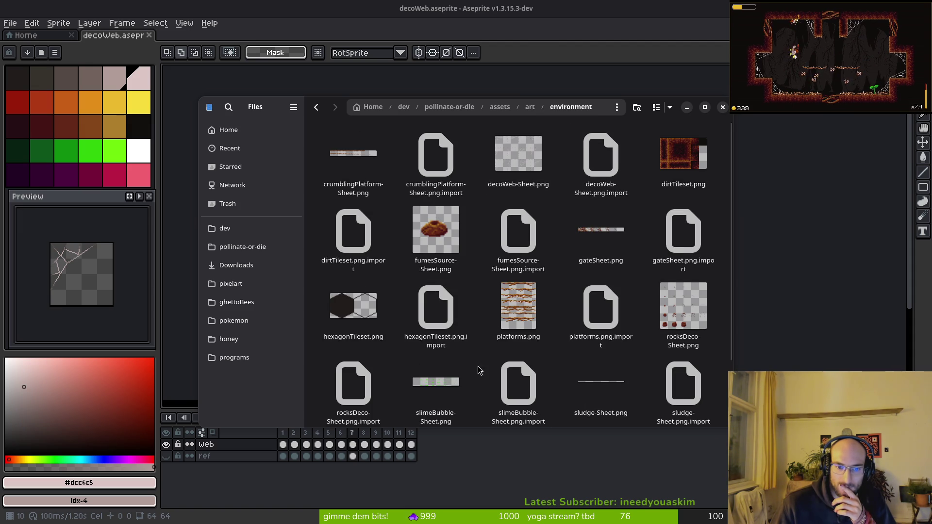
{"action": "scroll", "coordinate": [358, 208], "scroll_direction": "down", "scroll_amount": 2}
{"action": "scroll", "coordinate": [559, 183], "scroll_direction": "up", "scroll_amount": 2}
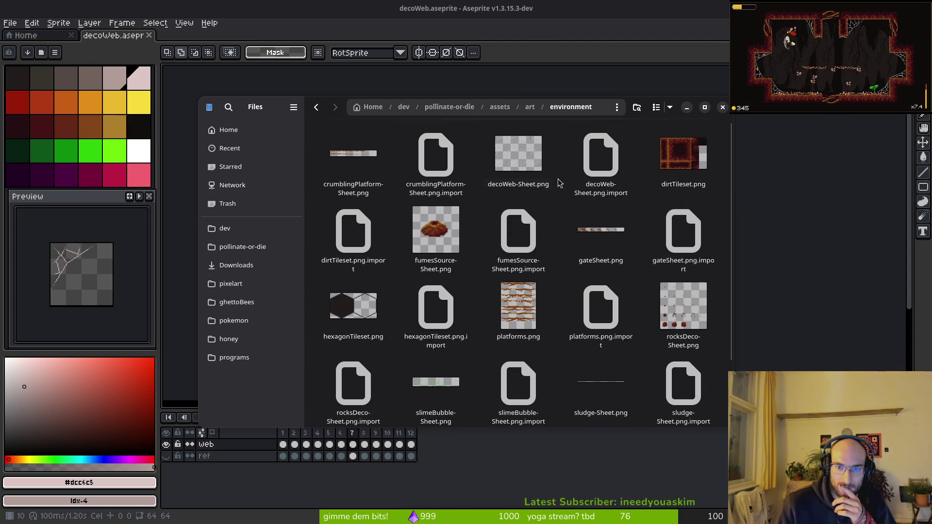
{"action": "left_click", "coordinate": [520, 155]}
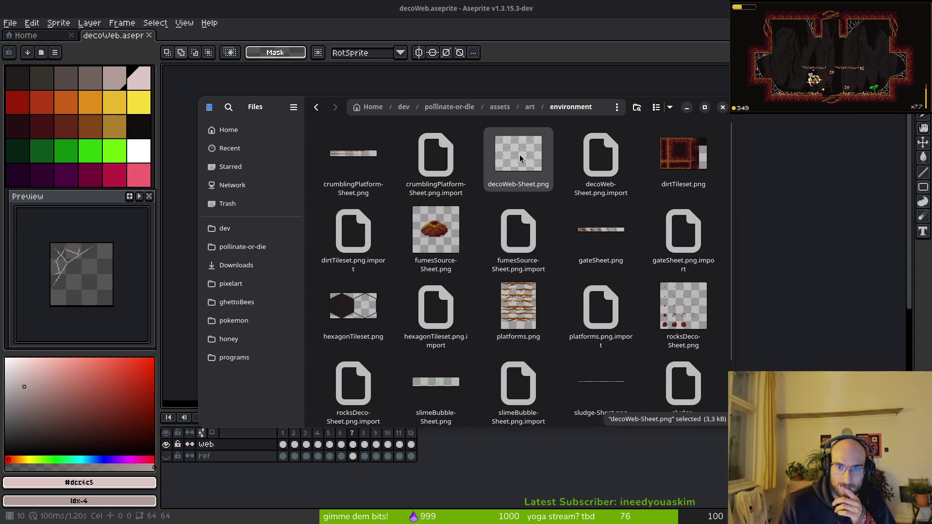
{"action": "double_click", "coordinate": [519, 155]}
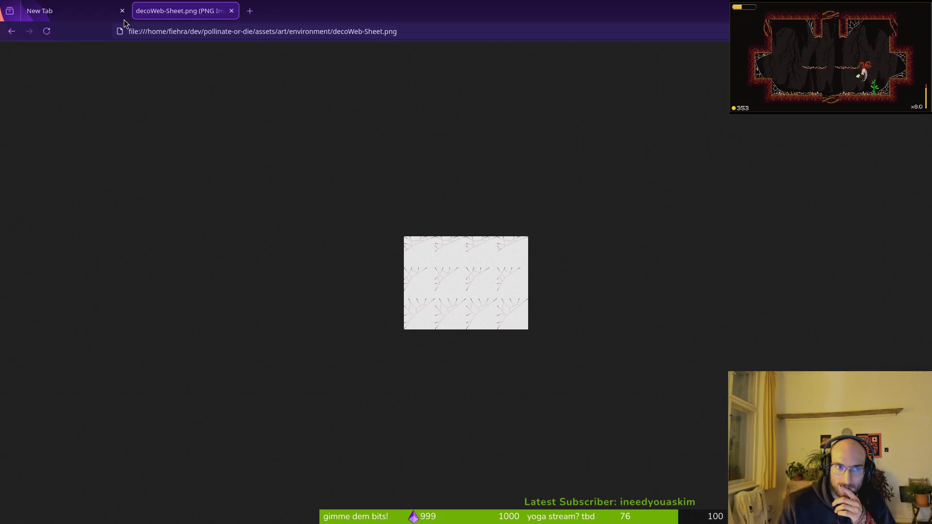
Close the browser preview of decoWeb-Sheet.png and switch to another window.
{"action": "left_click", "coordinate": [122, 11]}
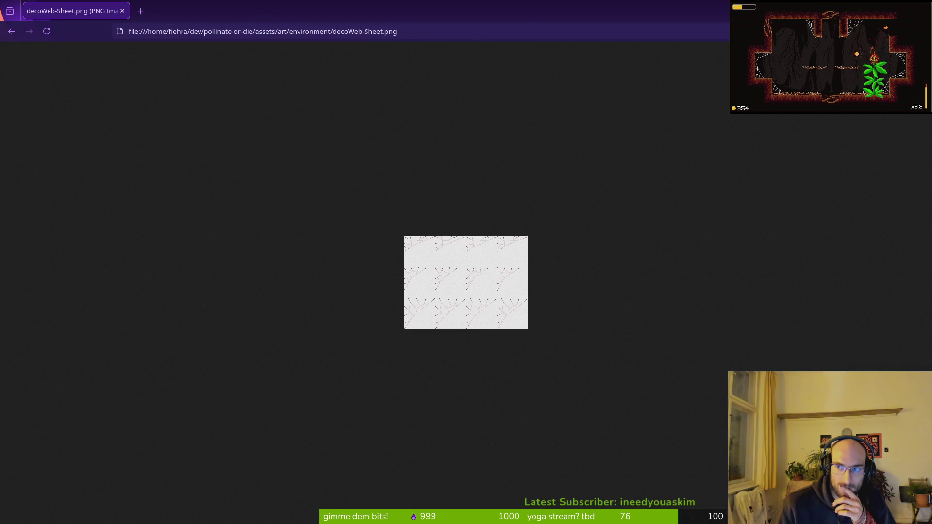
{"action": "key", "text": "ctrl+w"}
{"action": "key", "text": "alt+Tab"}
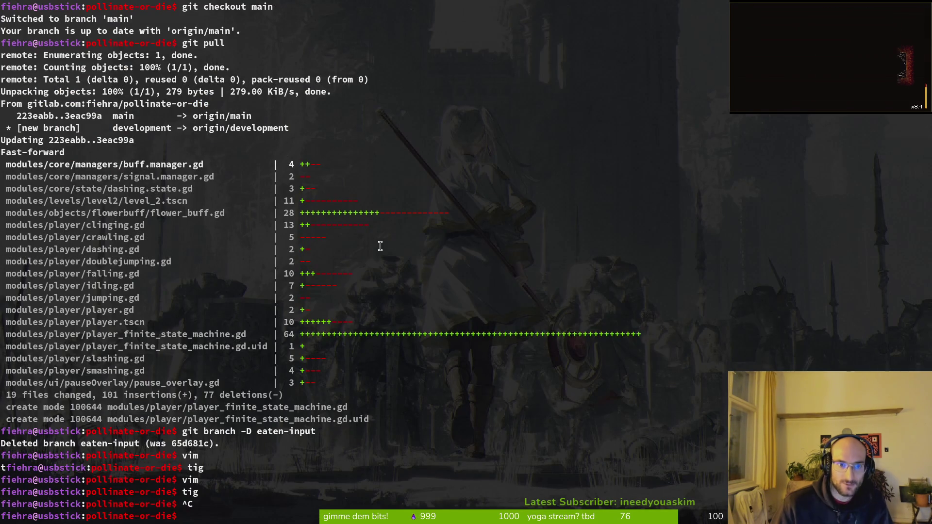
Return to Aseprite and generate a sprite sheet with Split Tags enabled.
{"action": "key", "text": "super"}
{"action": "left_click", "coordinate": [378, 249]}
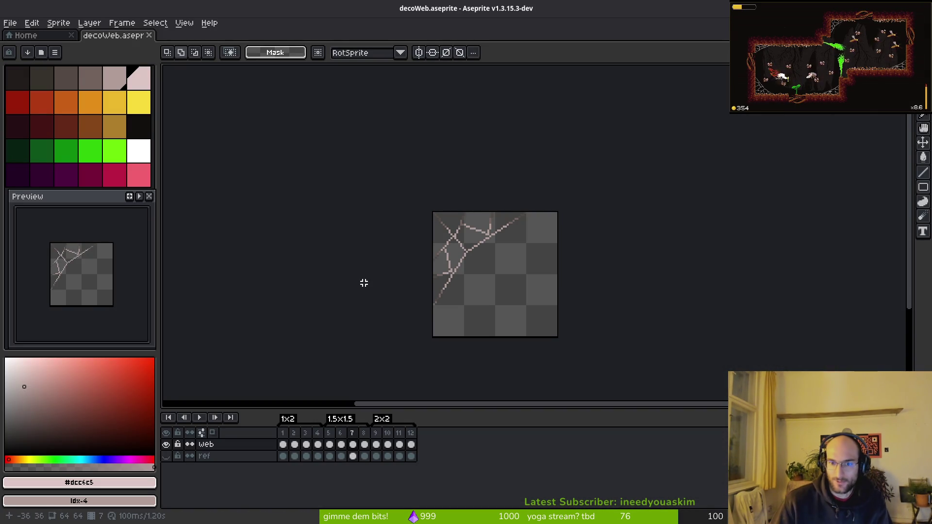
{"action": "key", "text": "i"}
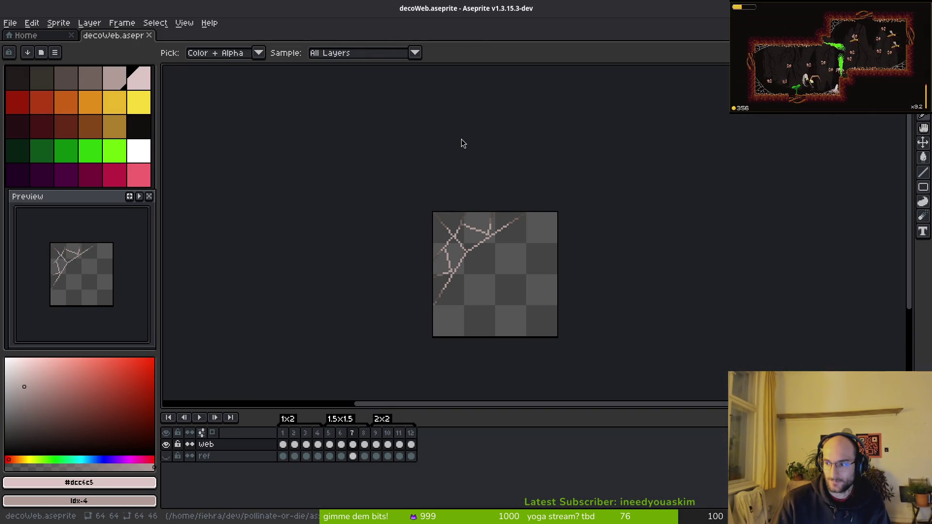
{"action": "key", "text": "alt+Tab"}
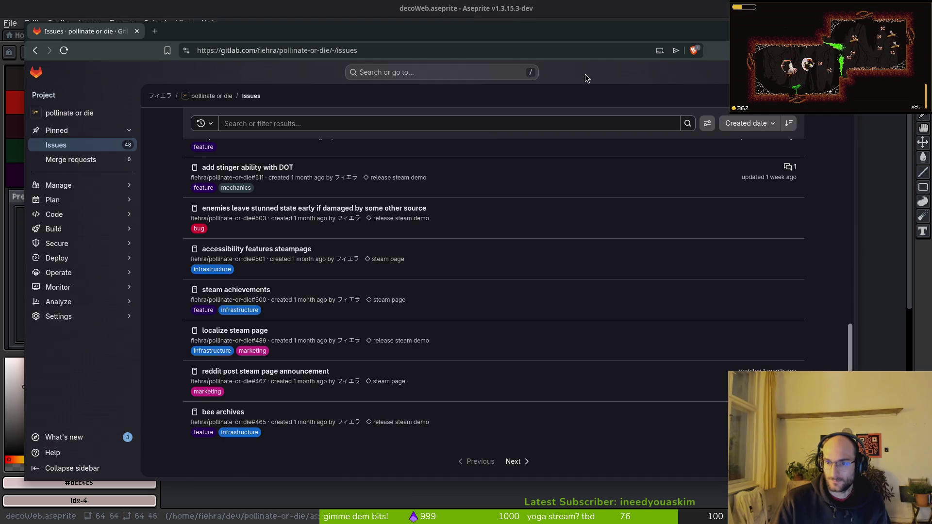
{"action": "key", "text": "alt+Tab"}
{"action": "key", "text": "alt+Tab"}
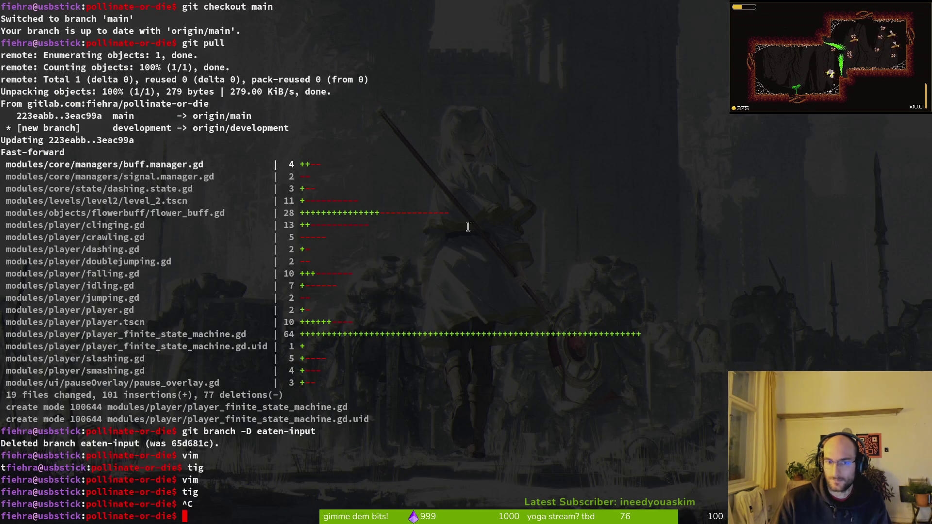
{"action": "key", "text": "alt+Tab"}
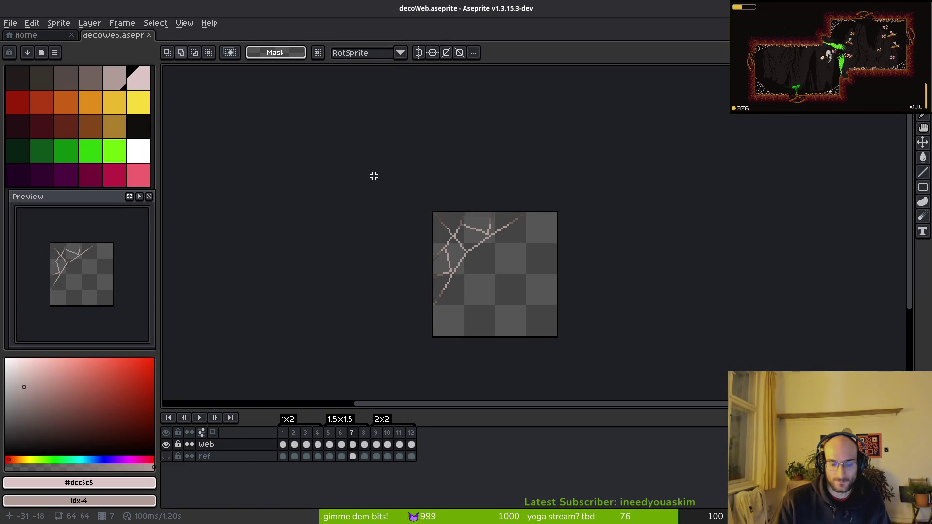
{"action": "key", "text": "ctrl+e"}
{"action": "left_click", "coordinate": [331, 145]}
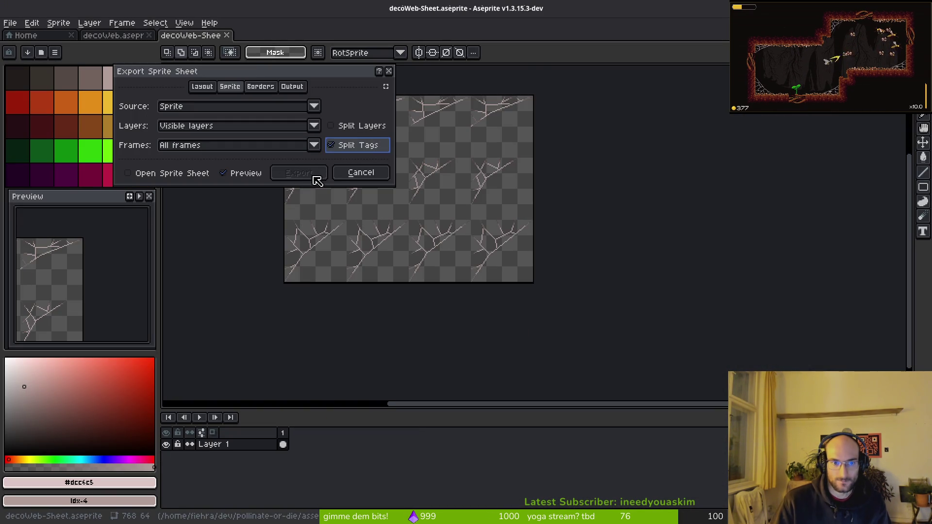
{"action": "left_click", "coordinate": [309, 176]}
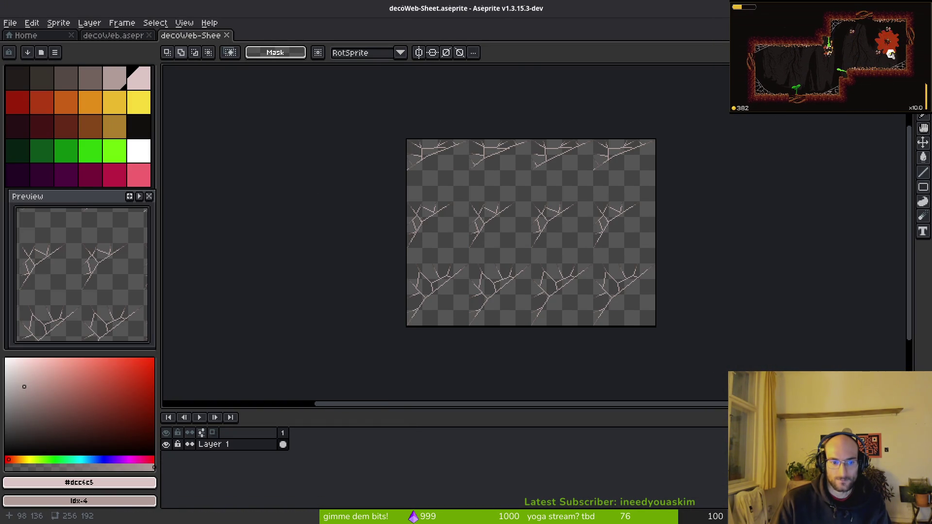
Export the sheet over art/environment/decoWeb-Sheet.png, confirming the overwrite.
{"action": "key", "text": "ctrl+alt+shift+s"}
{"action": "left_click", "coordinate": [228, 44]}
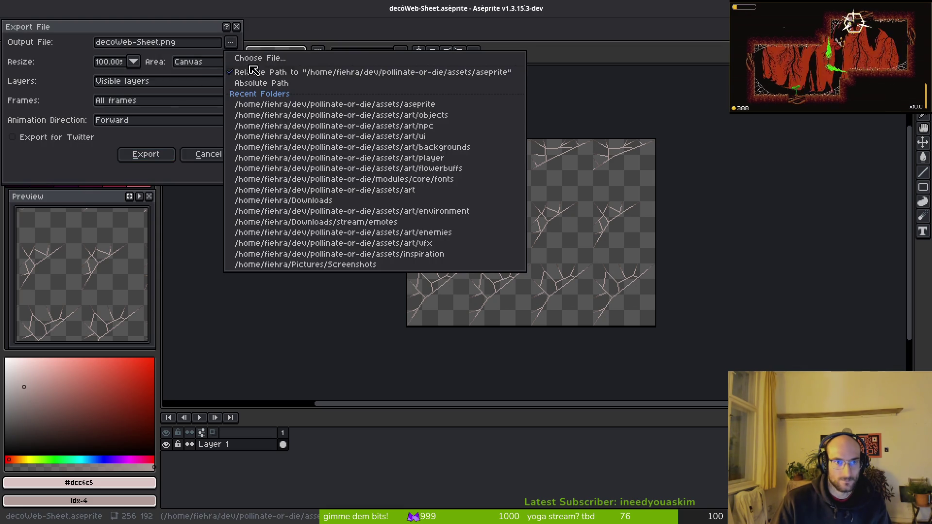
{"action": "left_click", "coordinate": [235, 72]}
{"action": "double_click", "coordinate": [104, 119]}
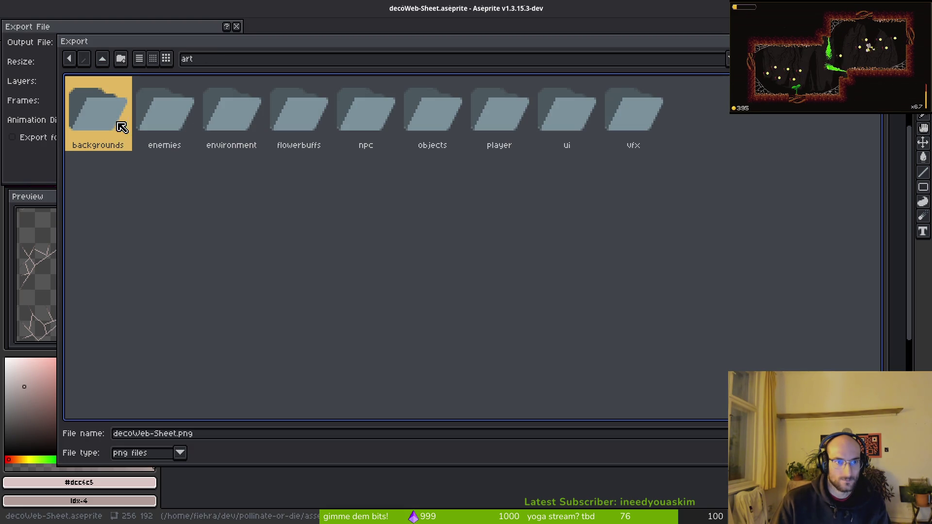
{"action": "double_click", "coordinate": [241, 127]}
{"action": "double_click", "coordinate": [265, 119]}
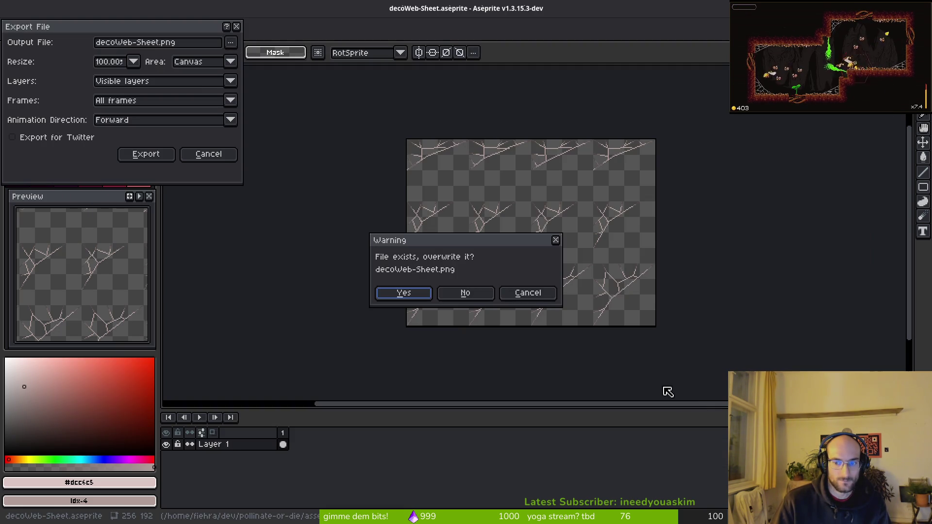
{"action": "left_click", "coordinate": [418, 293]}
{"action": "left_click", "coordinate": [148, 155]}
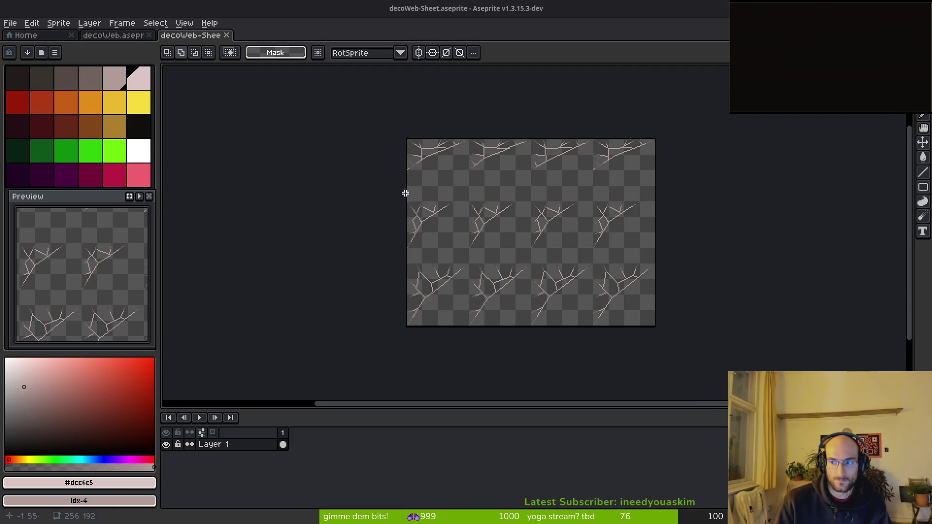
Run the project from the Godot editor and start a new game.
{"action": "key", "text": "alt+Tab"}
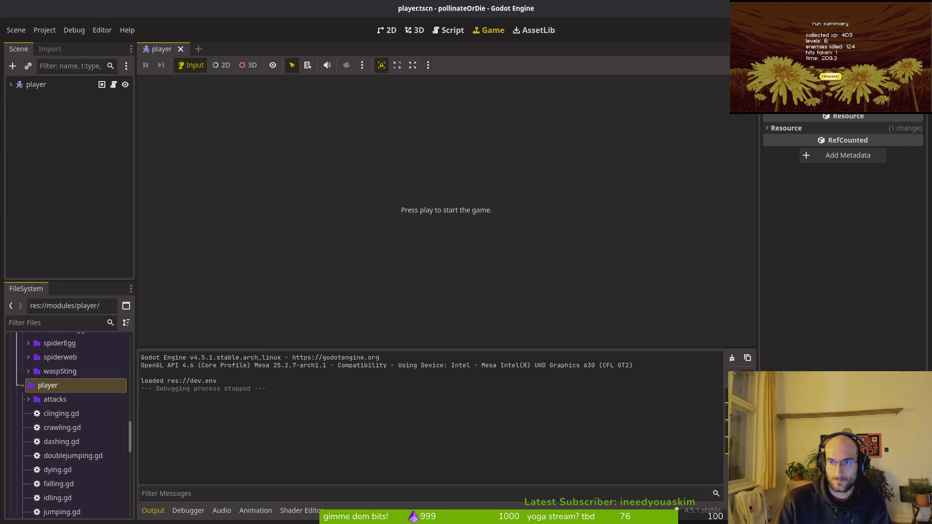
{"action": "key", "text": "F5"}
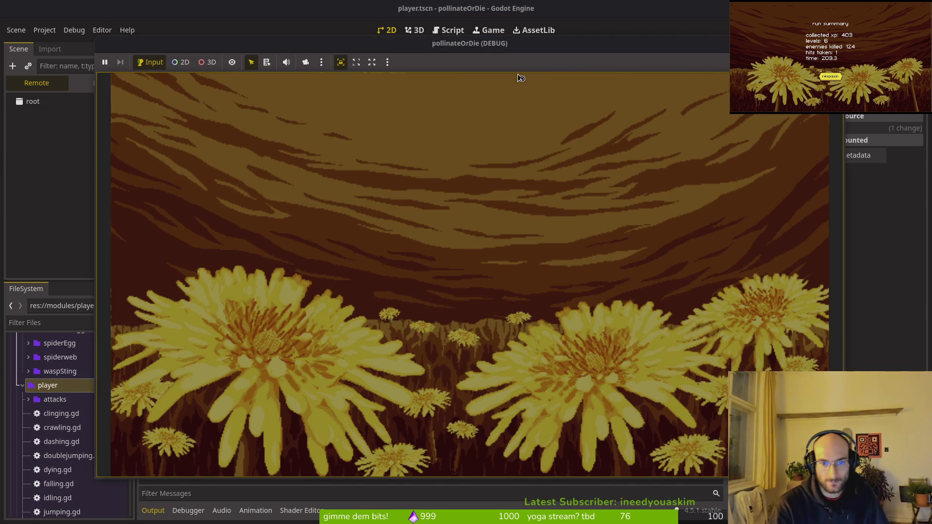
{"action": "key", "text": "Return"}
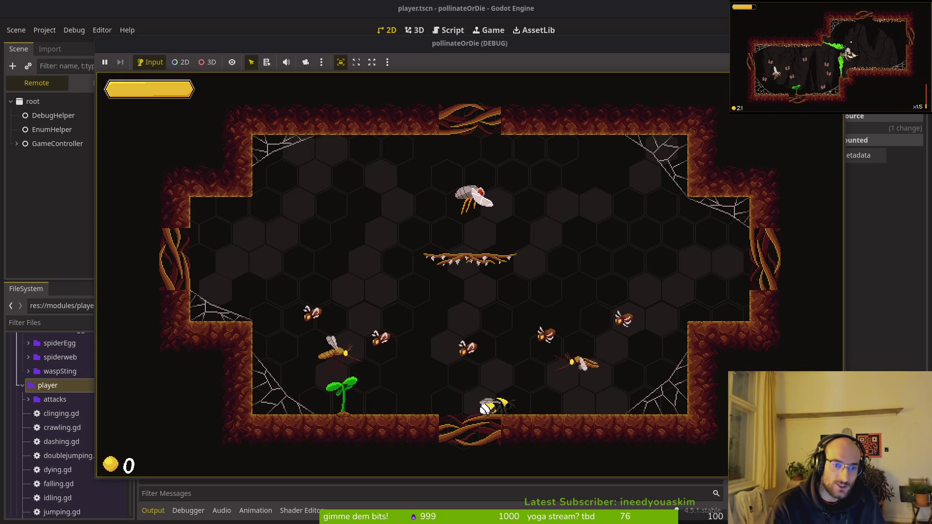
Fly the bee around the cave, slashing and dashing at the enemy waves near the sprout.
{"action": "key", "text": "Right"}
{"action": "key", "text": "space"}
{"action": "key", "text": "space"}
{"action": "key", "text": "Right"}
{"action": "key", "text": "Left"}
{"action": "key", "text": "space"}
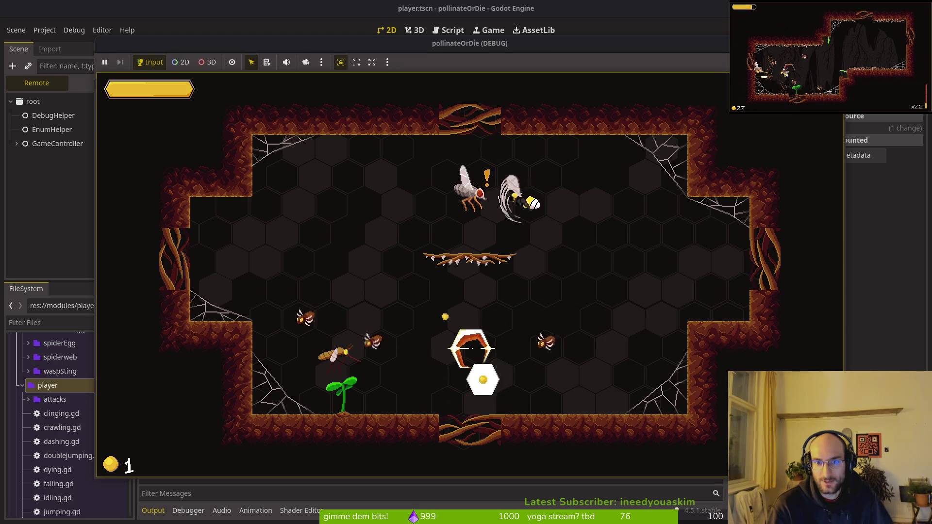
{"action": "key", "text": "space"}
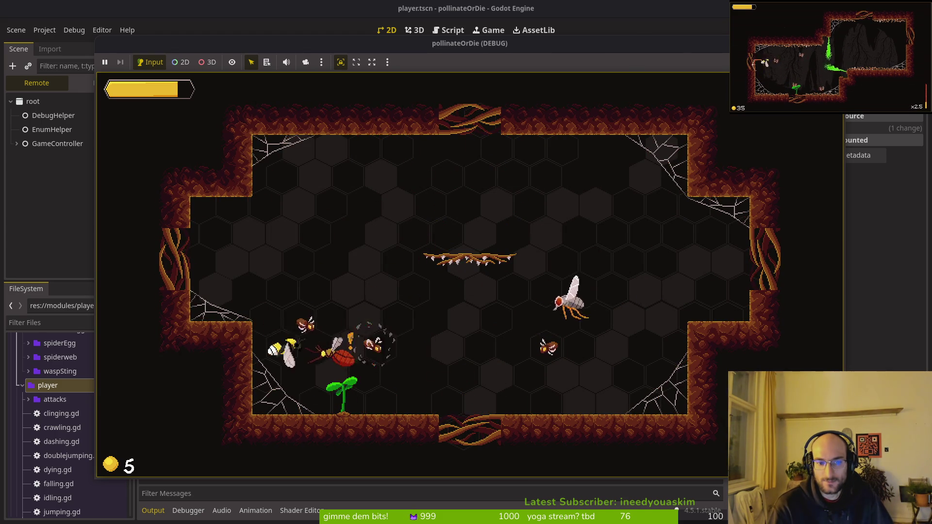
{"action": "key", "text": "Right"}
{"action": "key", "text": "space"}
{"action": "key", "text": "Left"}
{"action": "key", "text": "space"}
{"action": "key", "text": "space"}
{"action": "key", "text": "Left"}
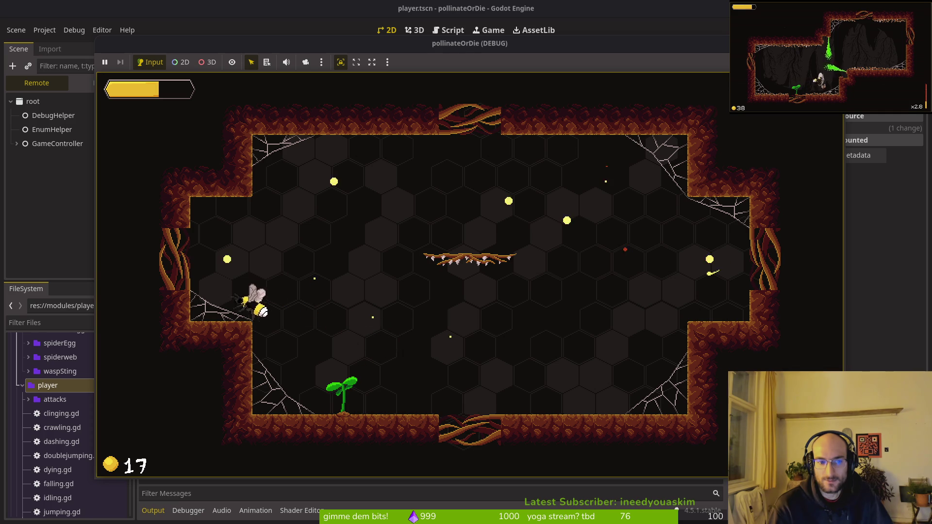
{"action": "key", "text": "Up"}
{"action": "key", "text": "Right"}
{"action": "key", "text": "Down"}
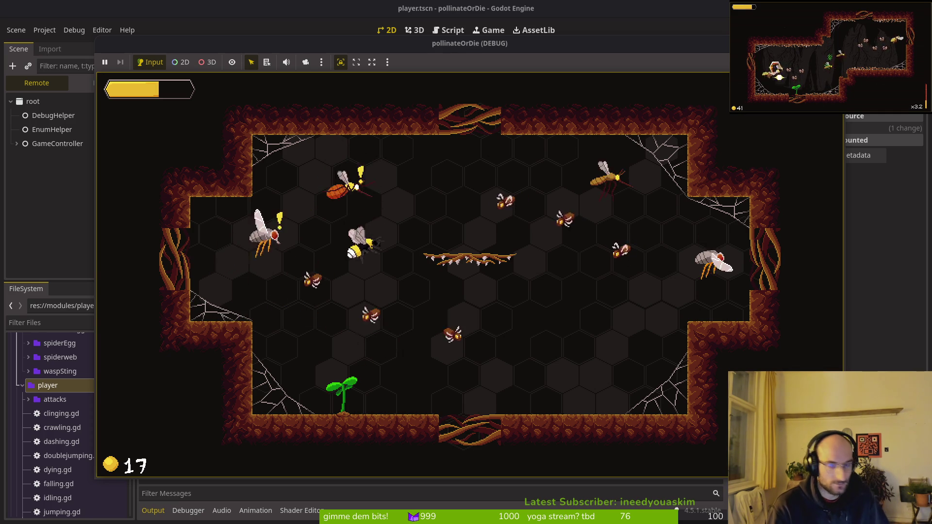
{"action": "key", "text": "space"}
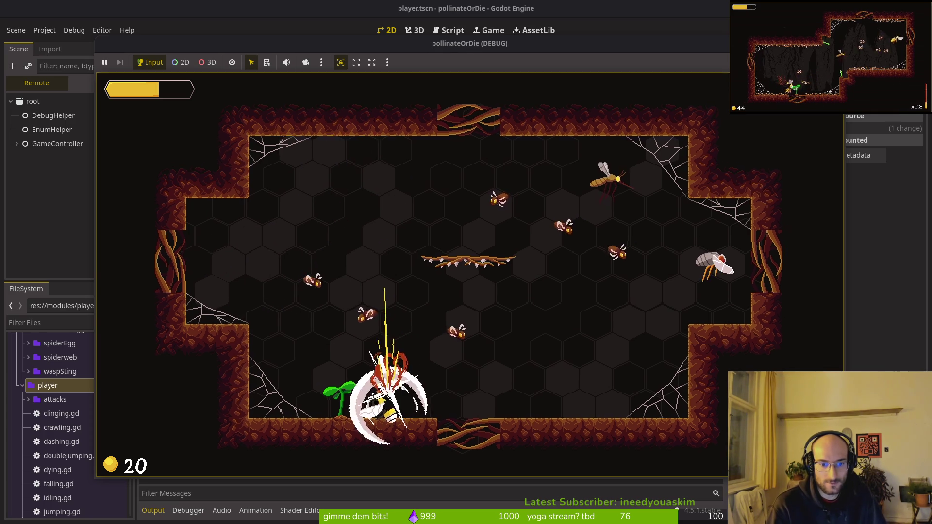
{"action": "key", "text": "Up"}
{"action": "key", "text": "Up"}
{"action": "key", "text": "space"}
{"action": "key", "text": "Right"}
{"action": "key", "text": "space"}
{"action": "key", "text": "Right"}
{"action": "key", "text": "space"}
{"action": "key", "text": "Left"}
{"action": "key", "text": "space"}
Collect coins, hop between the branch, ledges and walls past the mosquito, then return to the terminal.
{"action": "key", "text": "Right"}
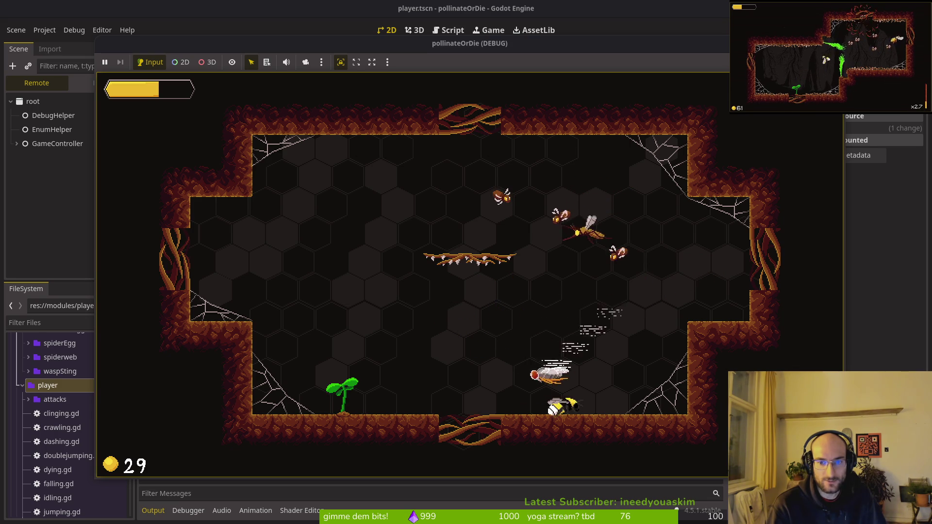
{"action": "key", "text": "Up"}
{"action": "key", "text": "Up"}
{"action": "key", "text": "space"}
{"action": "key", "text": "Left"}
{"action": "key", "text": "space"}
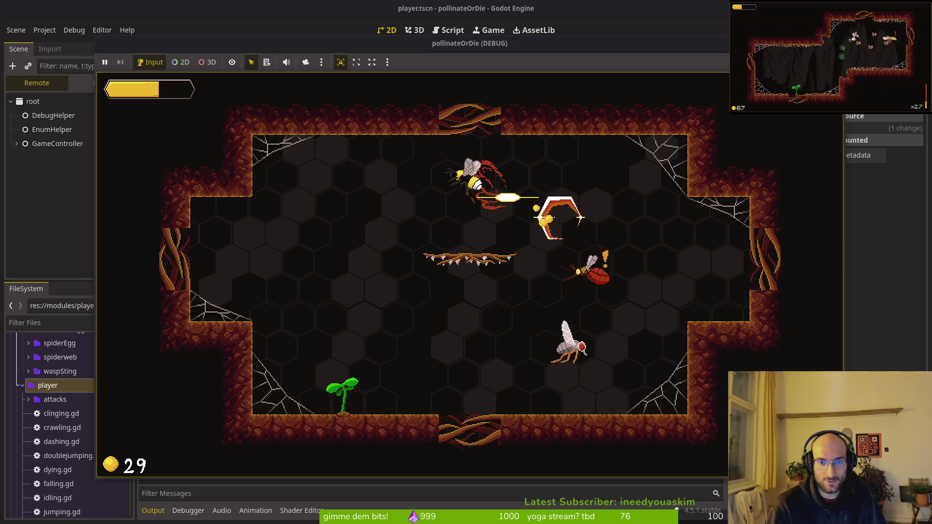
{"action": "key", "text": "Left"}
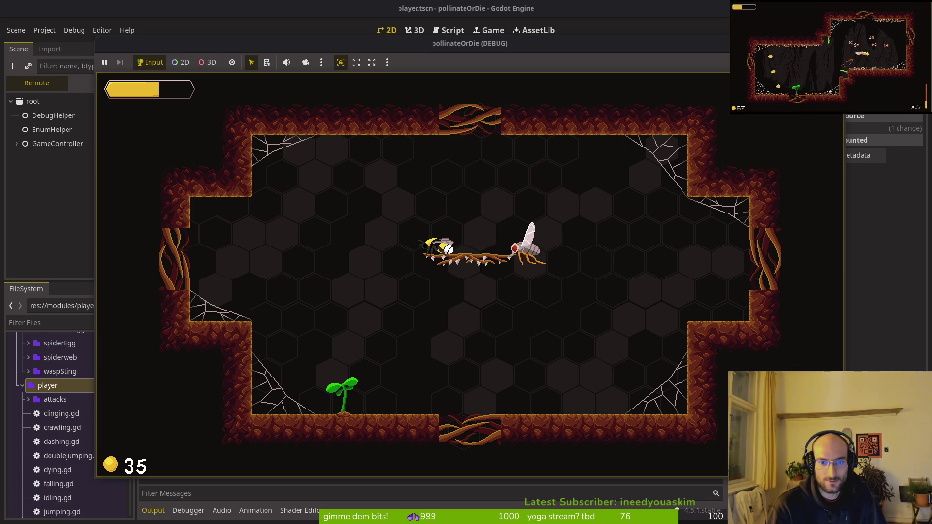
{"action": "key", "text": "Right"}
{"action": "key", "text": "Up"}
{"action": "key", "text": "Up"}
{"action": "key", "text": "Left"}
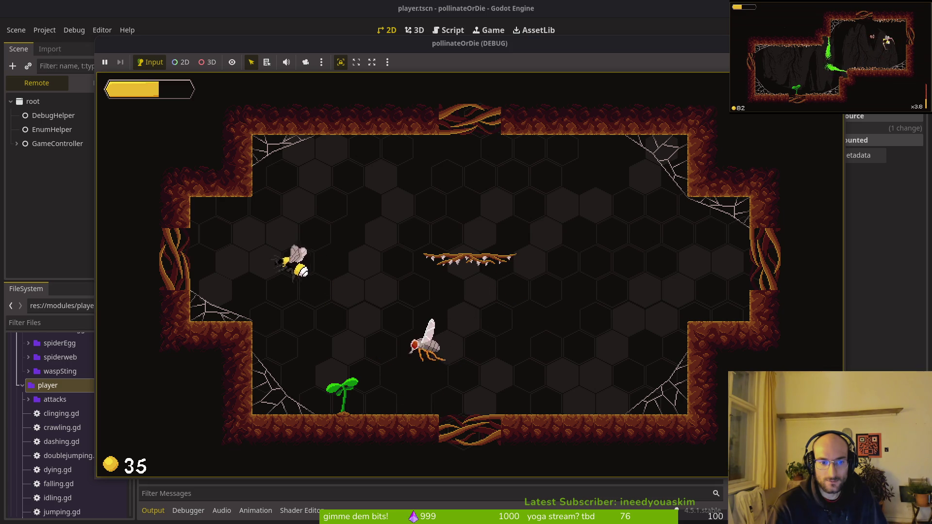
{"action": "key", "text": "Up"}
{"action": "key", "text": "Right"}
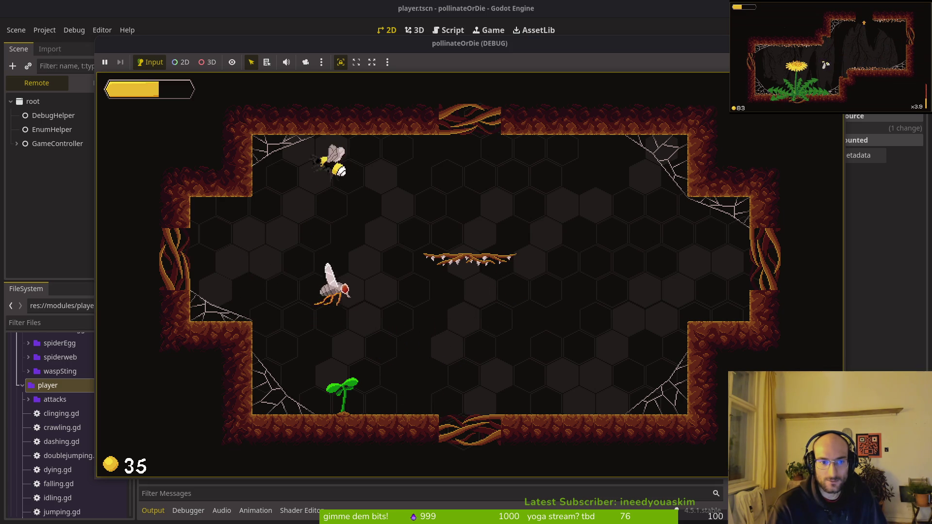
{"action": "key", "text": "Left"}
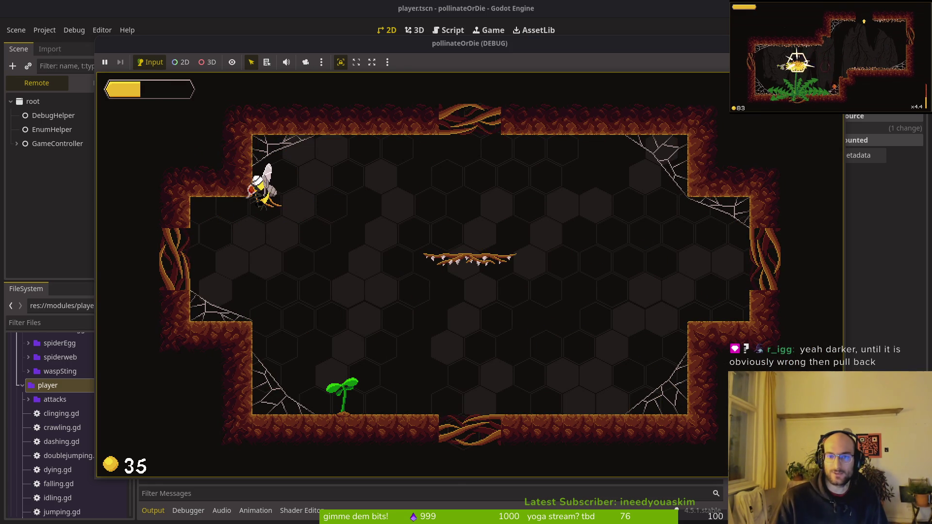
{"action": "key", "text": "Right"}
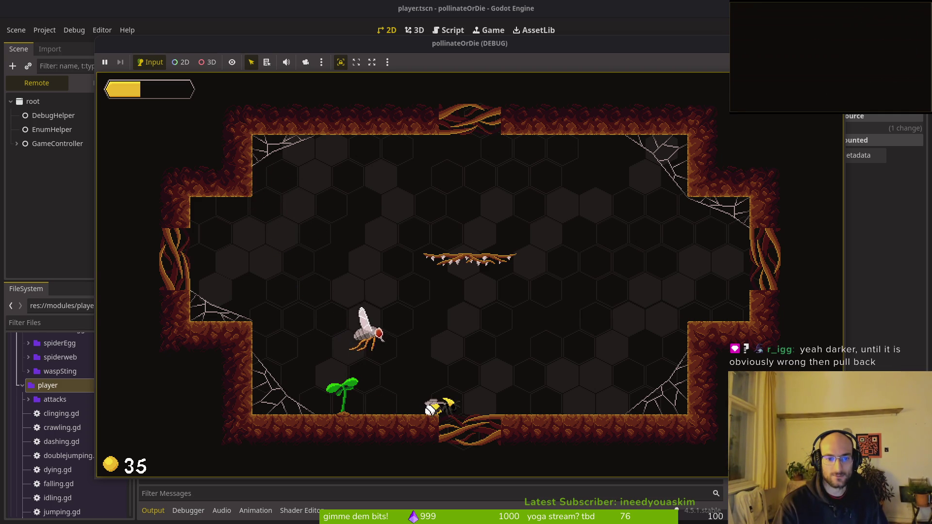
{"action": "key", "text": "Up"}
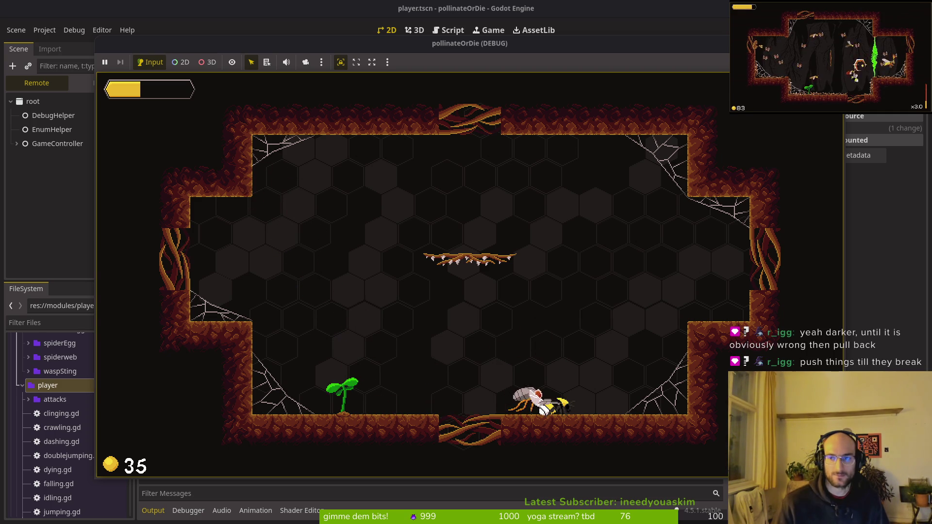
{"action": "key", "text": "super+1"}
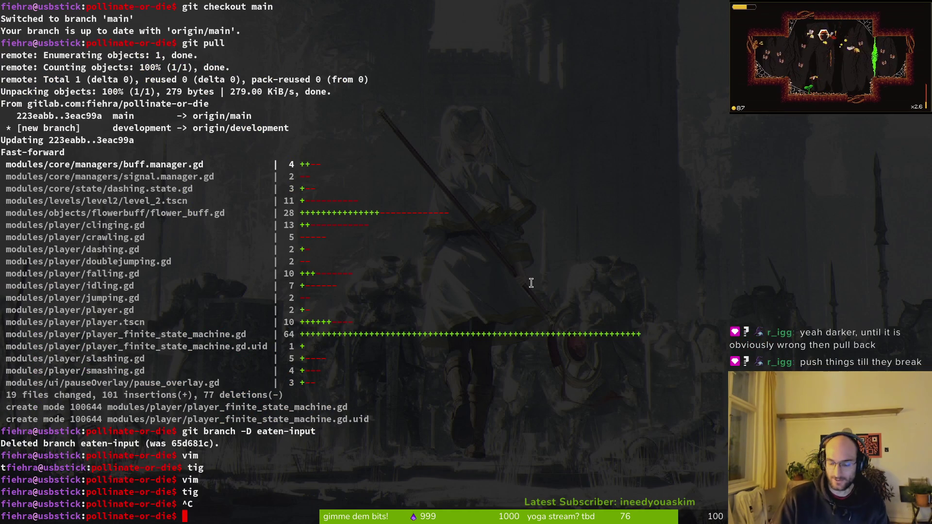
{"action": "type", "text": "vim"}
Launch Neovim and open modules/core/state/dashing.state.gd through the 'dashing' file search.
{"action": "key", "text": "Return"}
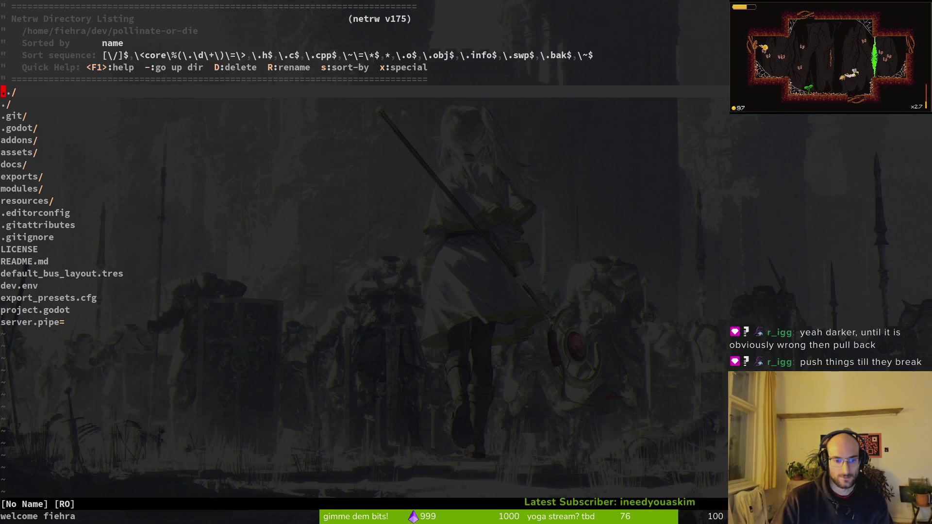
{"action": "key", "text": "ctrl+p"}
{"action": "type", "text": "dashing"}
{"action": "key", "text": "Return"}
{"action": "key", "text": "ctrl+p"}
{"action": "type", "text": "dashing"}
{"action": "key", "text": "Up"}
{"action": "key", "text": "Up"}
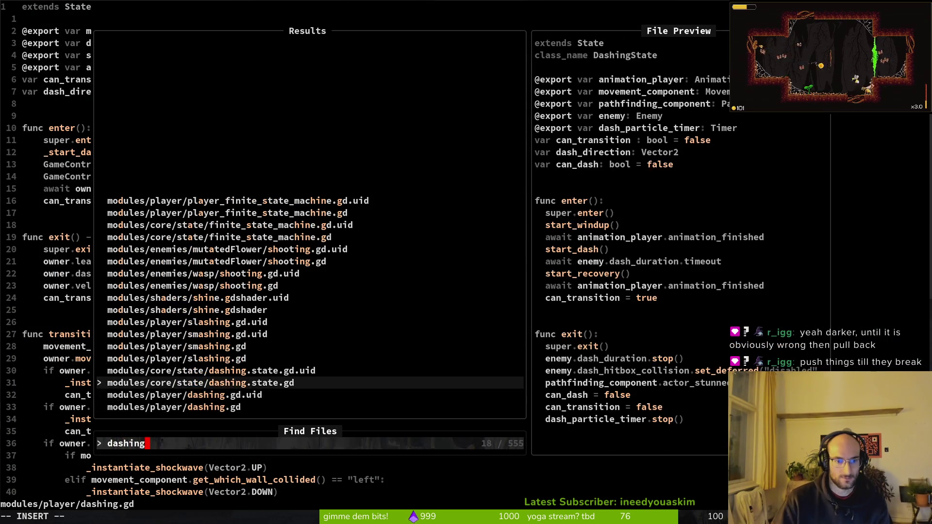
{"action": "type", "text": "="}
{"action": "key", "text": "BackSpace"}
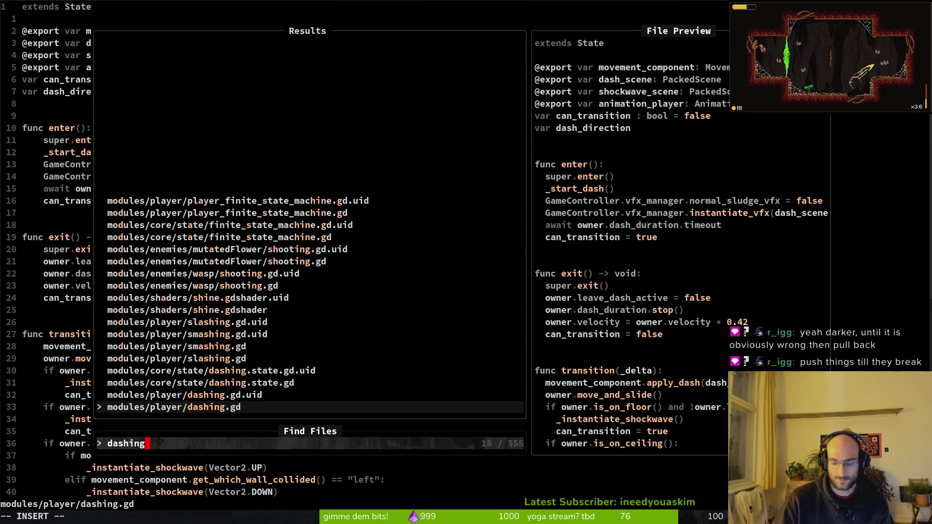
{"action": "key", "text": "Up"}
{"action": "key", "text": "Up"}
{"action": "key", "text": "Return"}
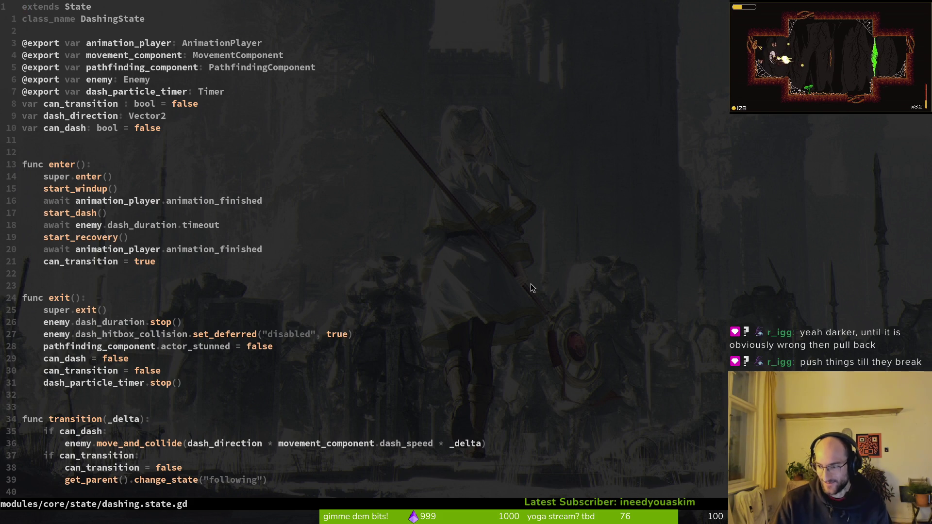
Make transition() call movement_component.apply_dash(dash_direction) and enemy.move_and_slide(), then save with :w.
{"action": "scroll", "coordinate": [239, 285], "scroll_direction": "down", "scroll_amount": 1}
{"action": "key", "text": "1"}
{"action": "key", "text": "1"}
{"action": "key", "text": "j"}
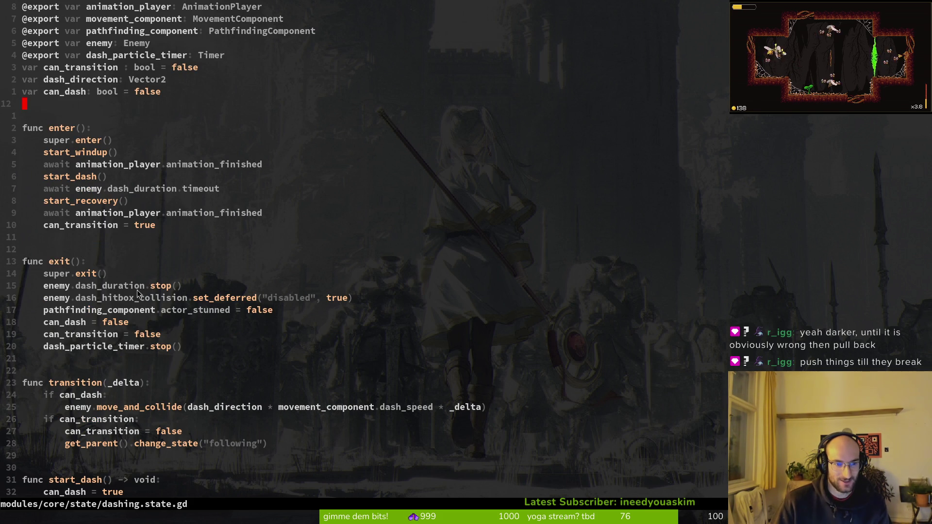
{"action": "scroll", "coordinate": [135, 328], "scroll_direction": "down", "scroll_amount": 7}
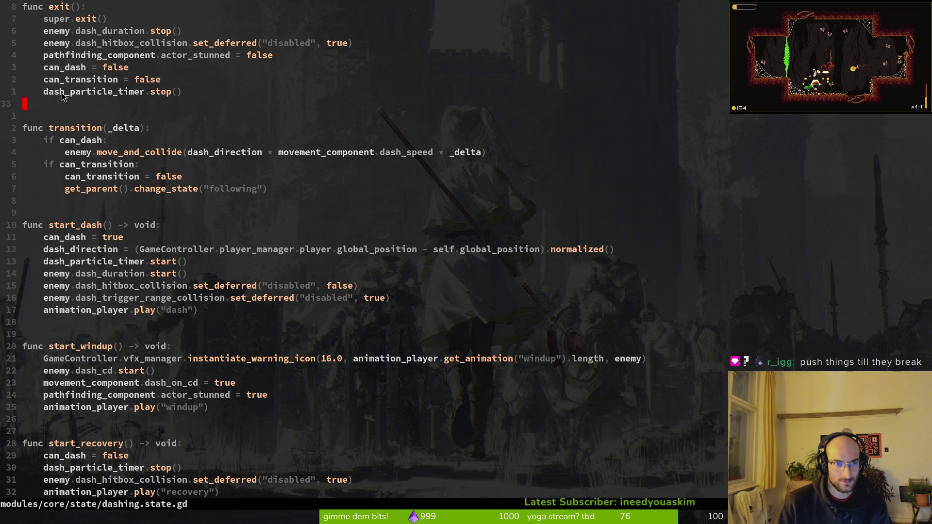
{"action": "left_click_drag", "start_coordinate": [76, 97], "coordinate": [159, 94]}
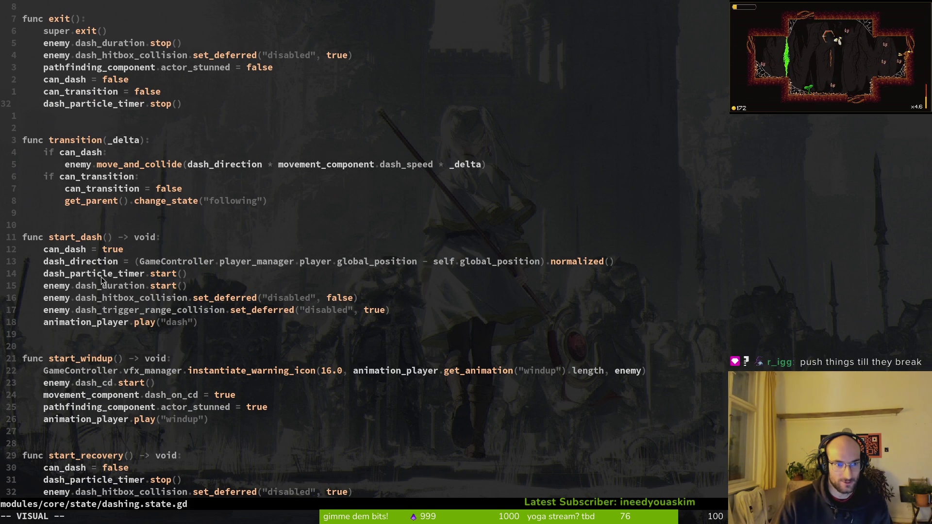
{"action": "scroll", "coordinate": [140, 312], "scroll_direction": "down", "scroll_amount": 3}
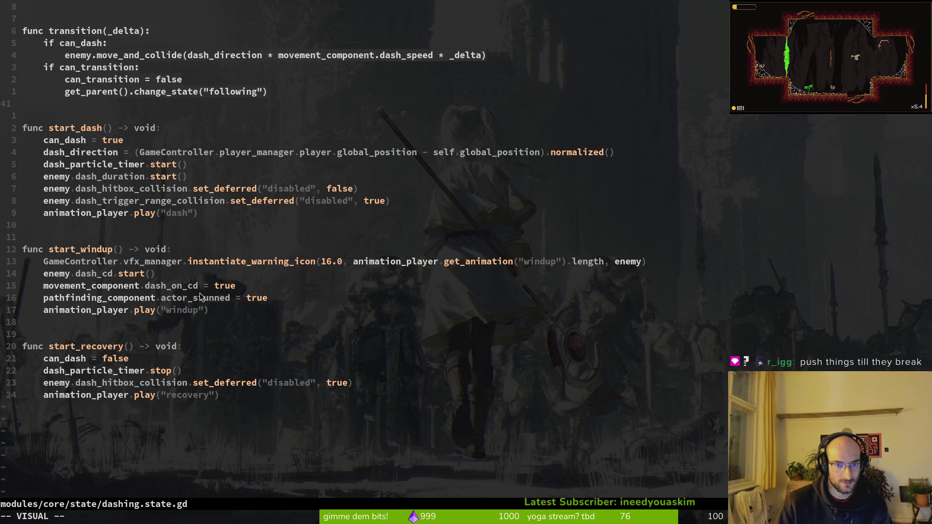
{"action": "scroll", "coordinate": [159, 159], "scroll_direction": "up", "scroll_amount": 4}
{"action": "key", "text": "Escape"}
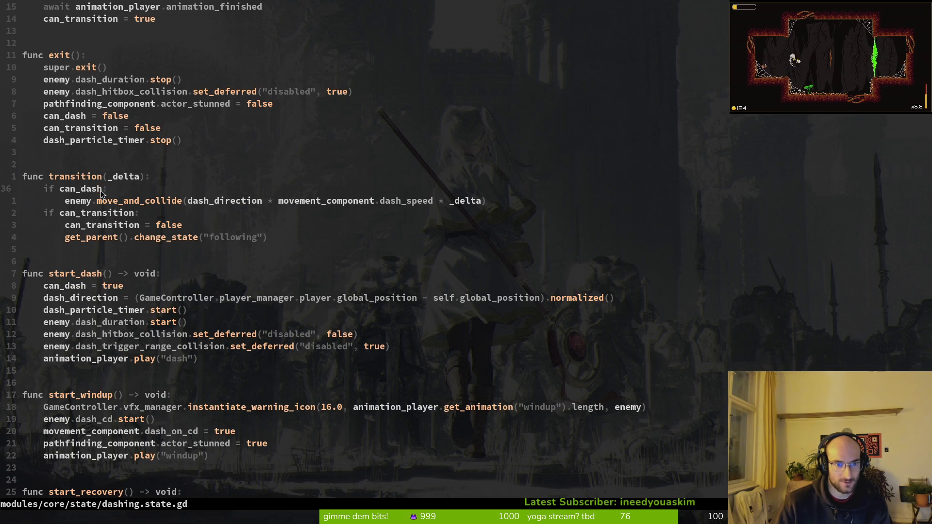
{"action": "key", "text": "u"}
{"action": "key", "text": "u"}
{"action": "key", "text": "u"}
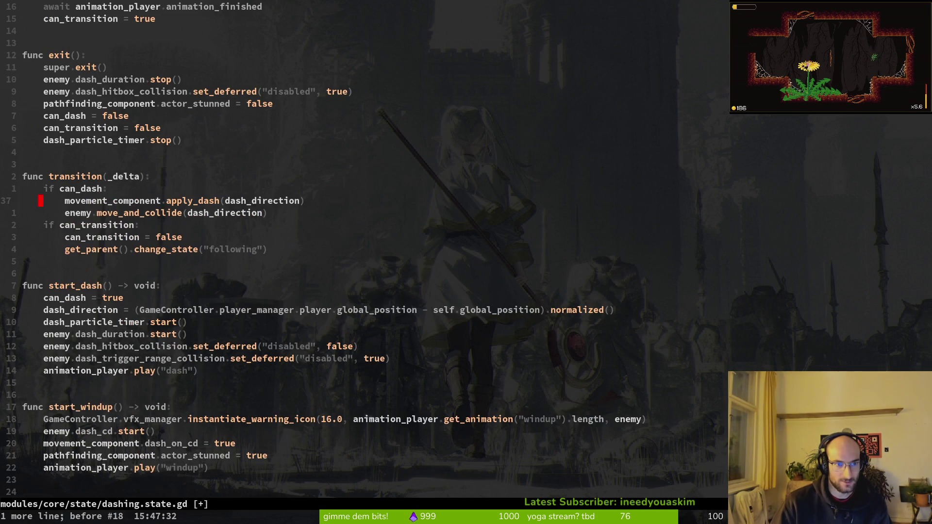
{"action": "type", "text": "u"}
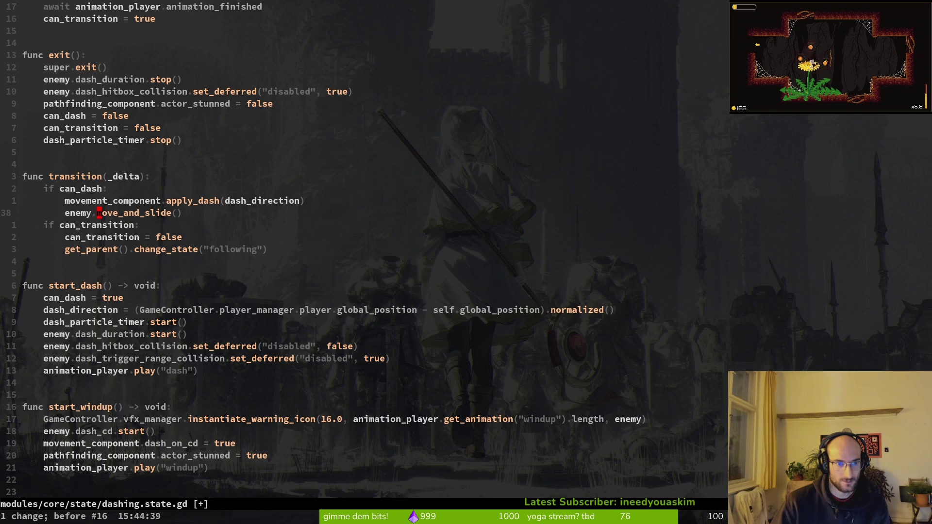
{"action": "type", "text": ":w"}
{"action": "key", "text": "Return"}
Relaunch the game from the Godot editor with F5 and start a new game.
{"action": "key", "text": "alt+Tab"}
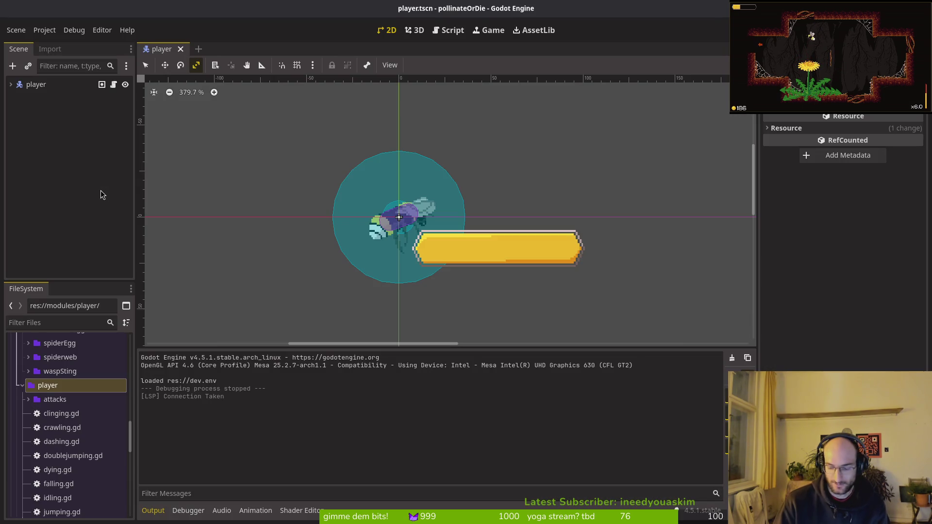
{"action": "key", "text": "F5"}
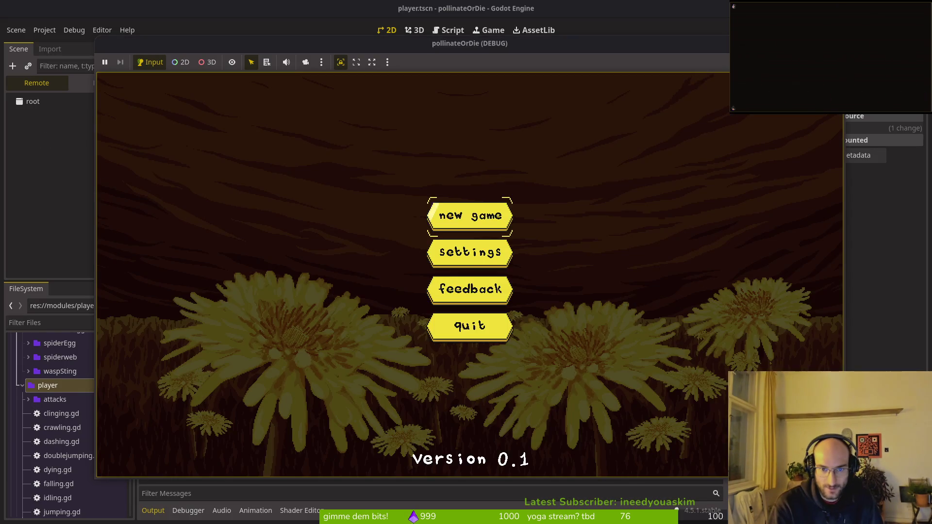
{"action": "key", "text": "Return"}
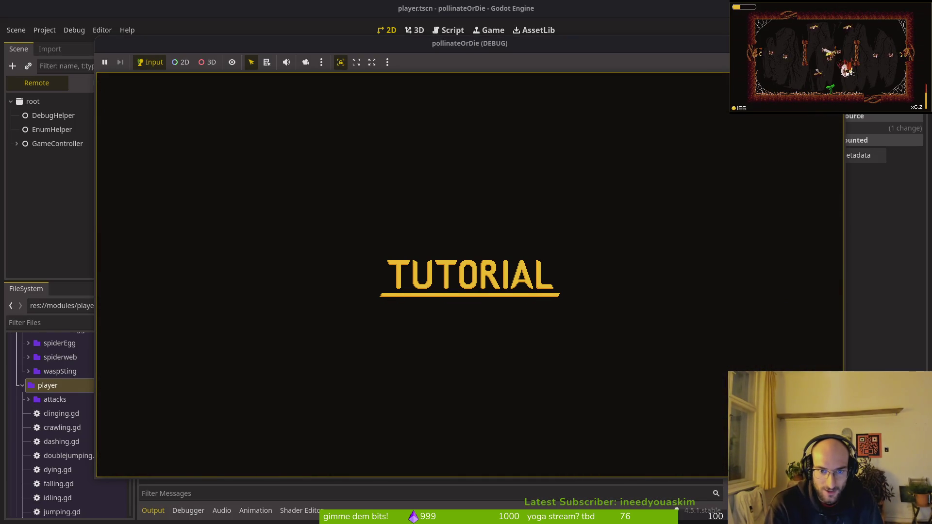
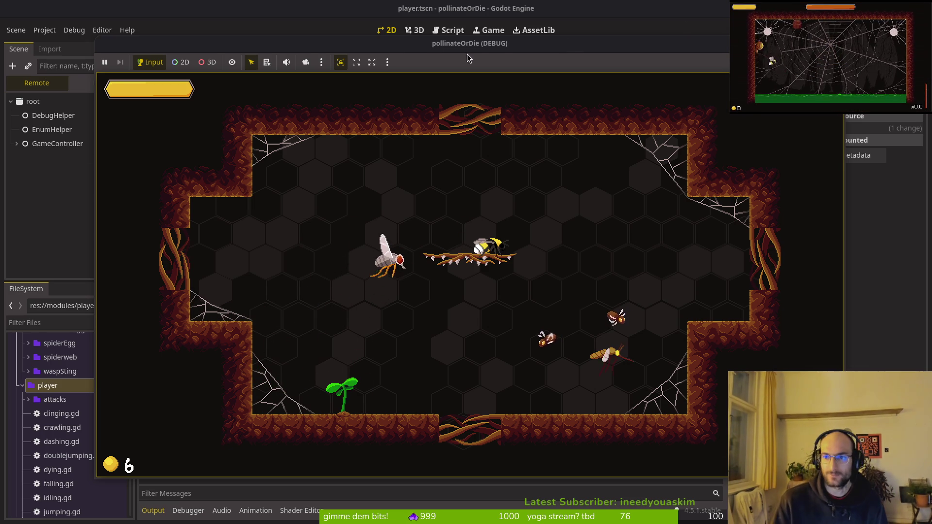
Check that fly.gd's spawn_dash_trail_vfx passes velocity, then return to dashing.state.gd.
{"action": "key", "text": "alt+Tab"}
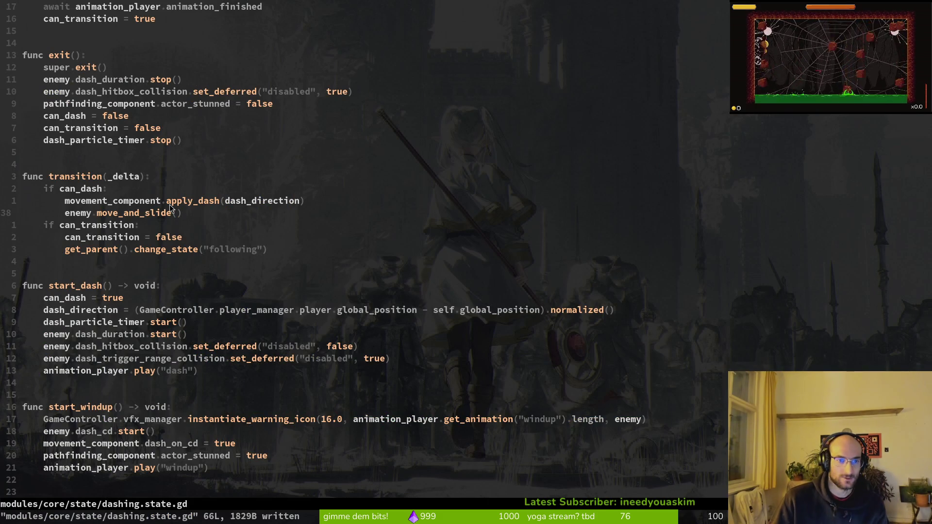
{"action": "key", "text": "ctrl+p"}
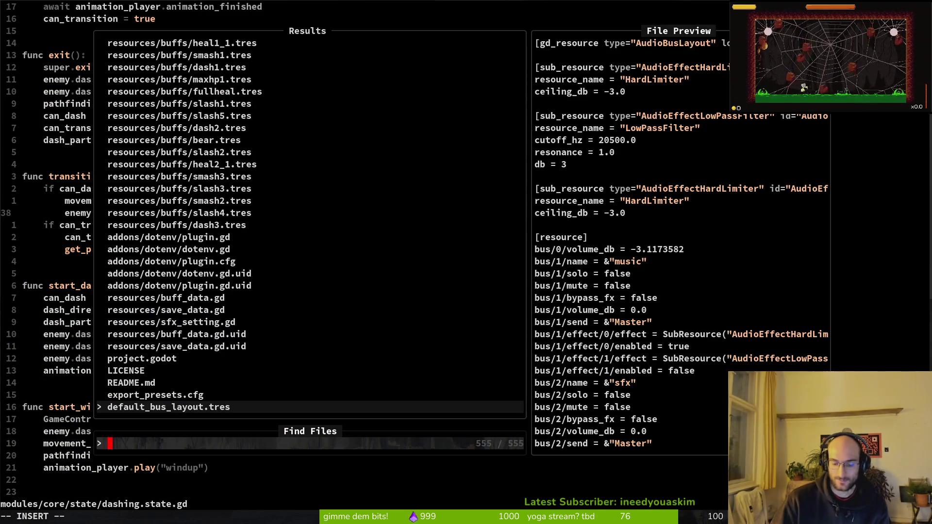
{"action": "type", "text": "fly"}
{"action": "key", "text": "Return"}
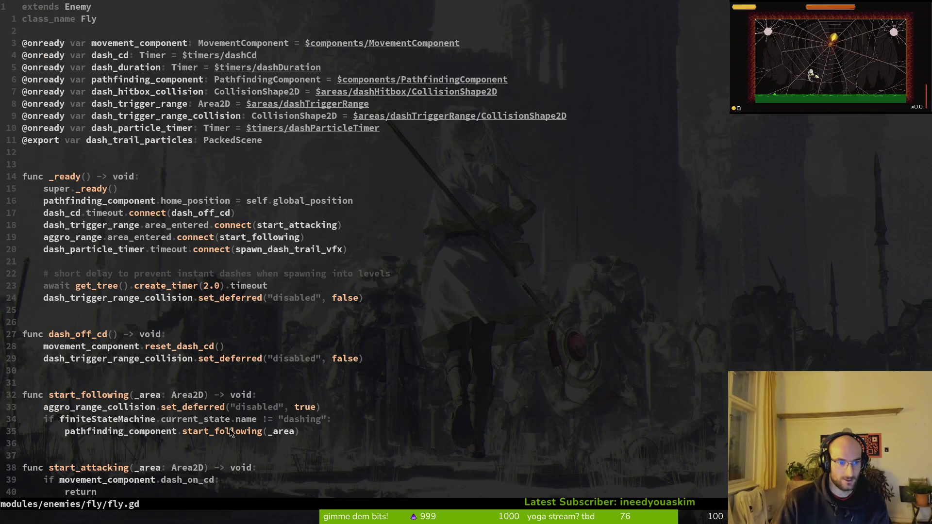
{"action": "scroll", "coordinate": [162, 356], "scroll_direction": "down", "scroll_amount": 4}
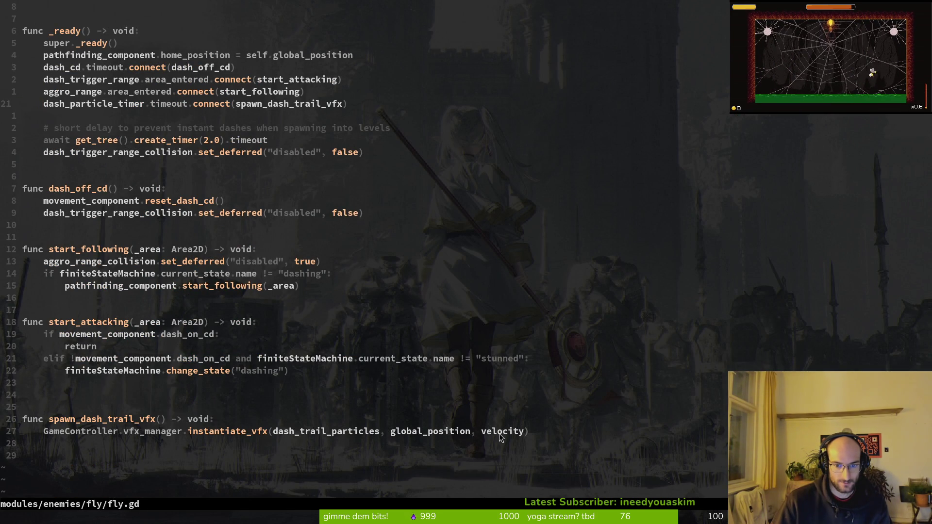
{"action": "left_click_drag", "start_coordinate": [485, 433], "coordinate": [514, 435]}
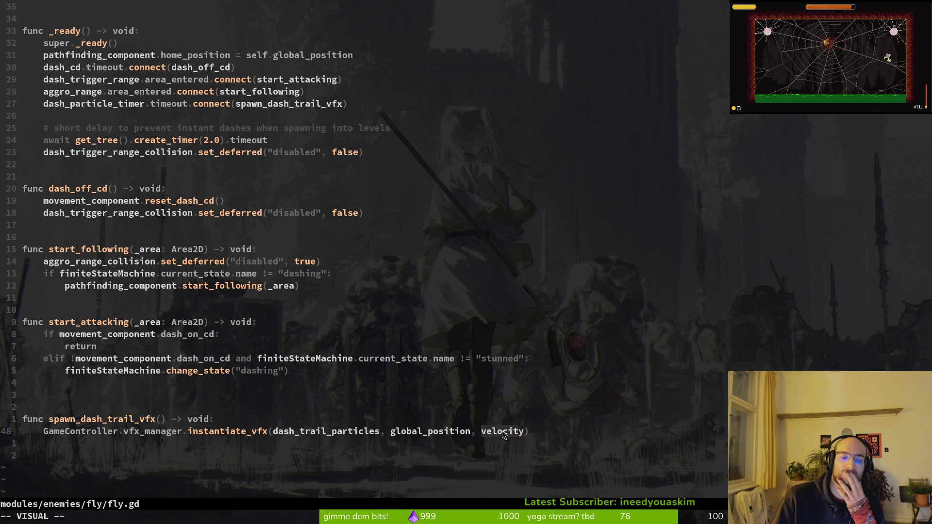
{"action": "key", "text": "Escape"}
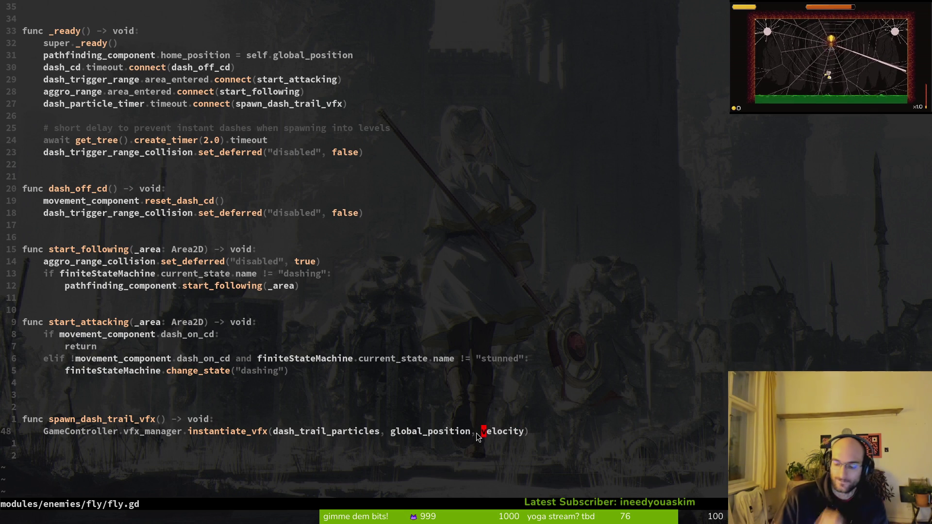
{"action": "key", "text": "ctrl+o"}
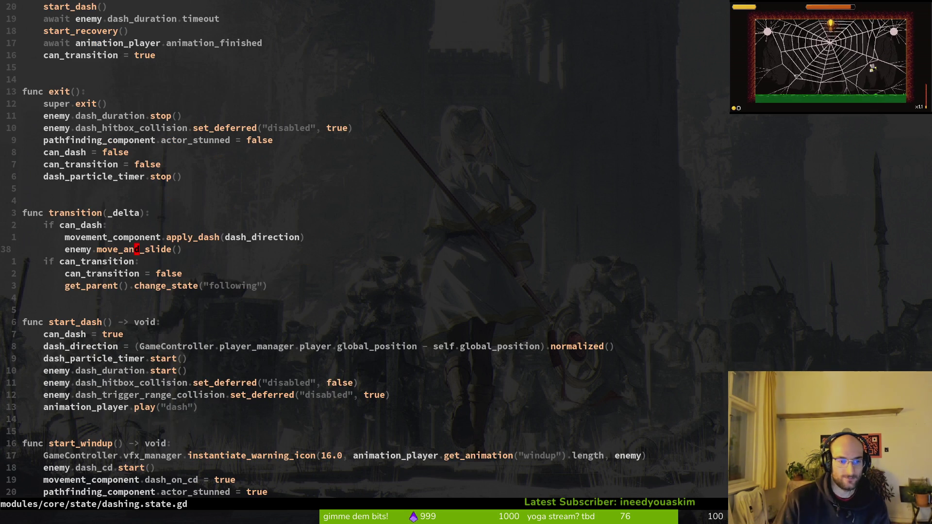
Redo the move_and_collide(dash_direction * dash_speed * _delta) edits and save dashing.state.gd.
{"action": "key", "text": "ctrl+r"}
{"action": "key", "text": "ctrl+r"}
{"action": "key", "text": "ctrl+r"}
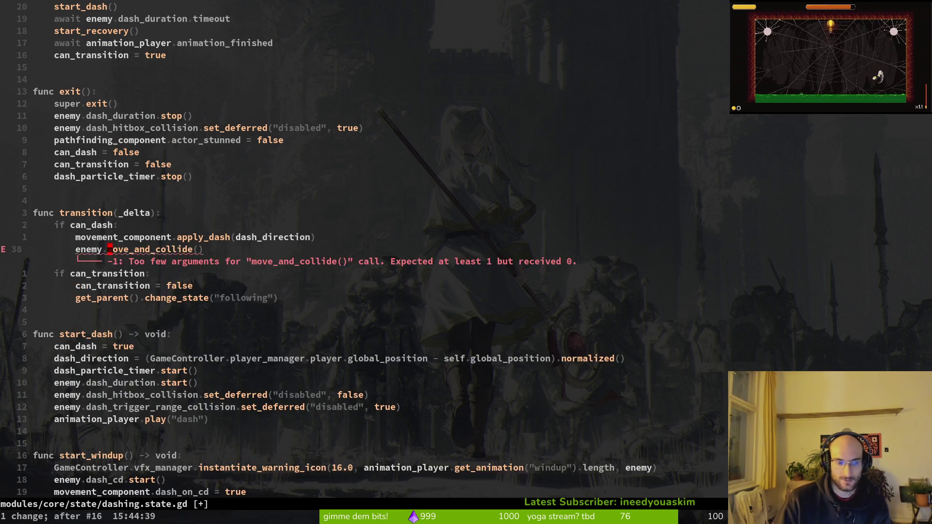
{"action": "key", "text": "ctrl+r"}
{"action": "key", "text": "ctrl+r"}
{"action": "key", "text": "ctrl+r"}
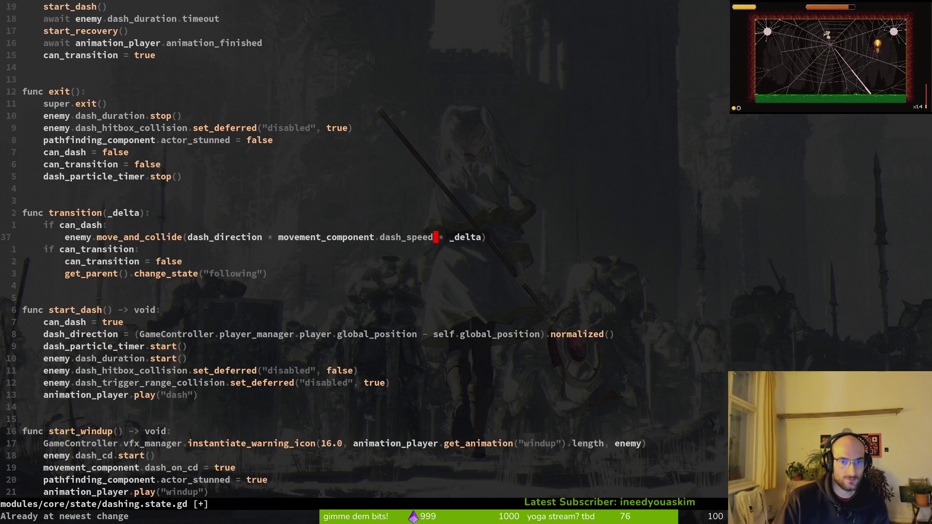
{"action": "type", "text": ":w"}
{"action": "key", "text": "Return"}
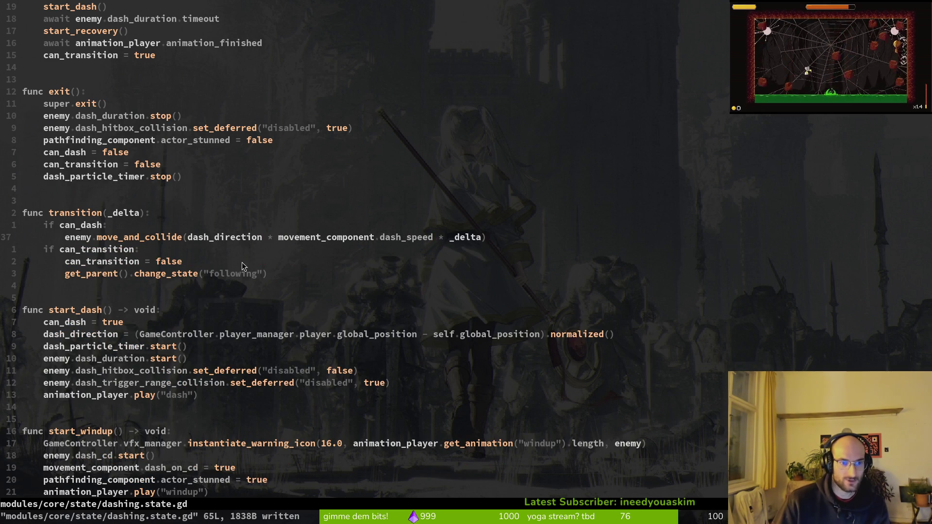
Review the dash_direction declaration and its assignment in start_dash, then return to transition.
{"action": "scroll", "coordinate": [237, 250], "scroll_direction": "up", "scroll_amount": 4}
{"action": "left_click", "coordinate": [78, 57]}
{"action": "left_click", "coordinate": [78, 103]}
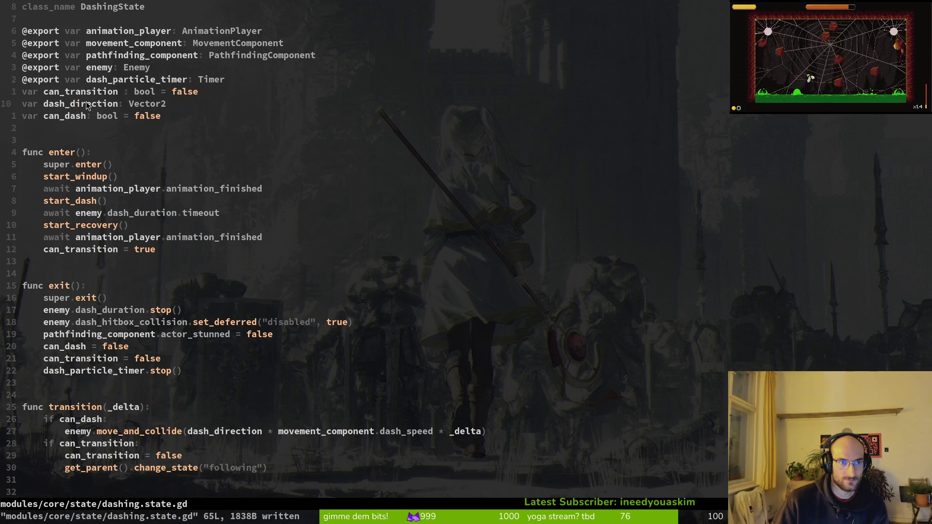
{"action": "scroll", "coordinate": [132, 272], "scroll_direction": "down", "scroll_amount": 4}
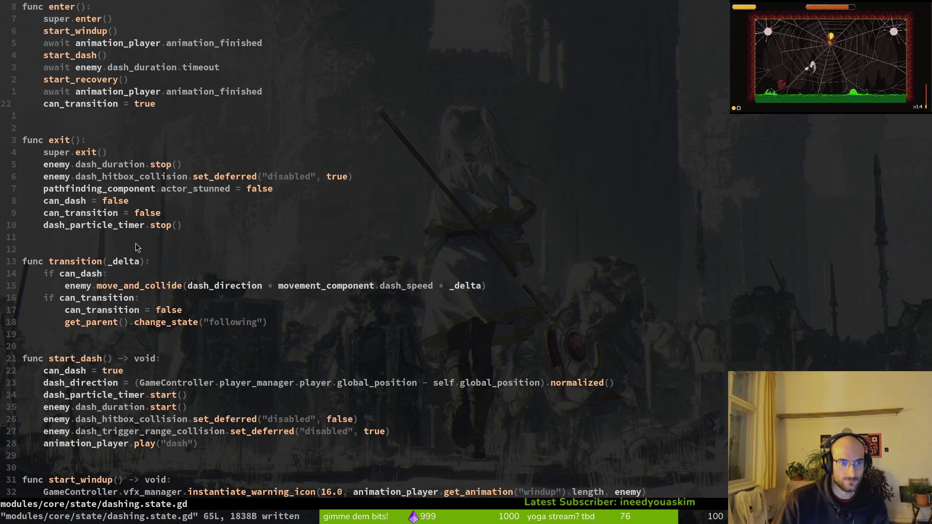
{"action": "scroll", "coordinate": [202, 253], "scroll_direction": "down", "scroll_amount": 4}
{"action": "left_click", "coordinate": [99, 234]}
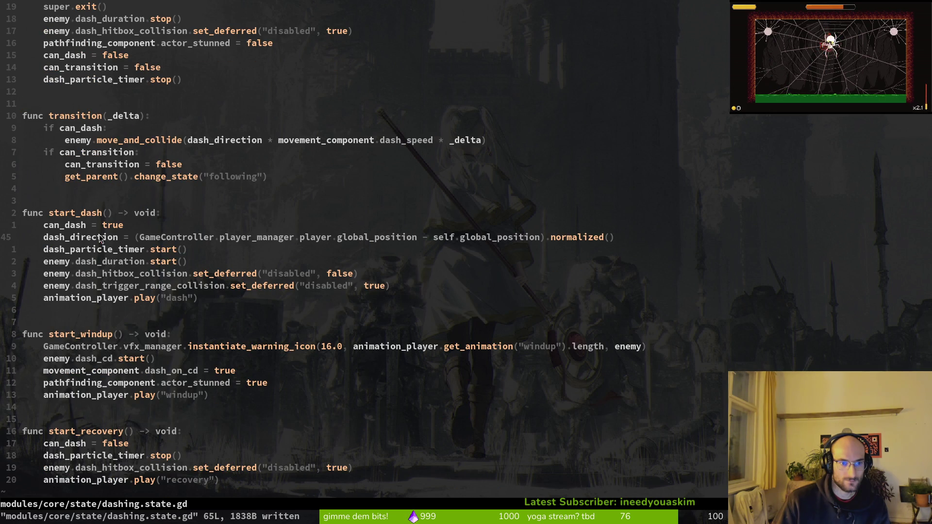
{"action": "key", "text": "v"}
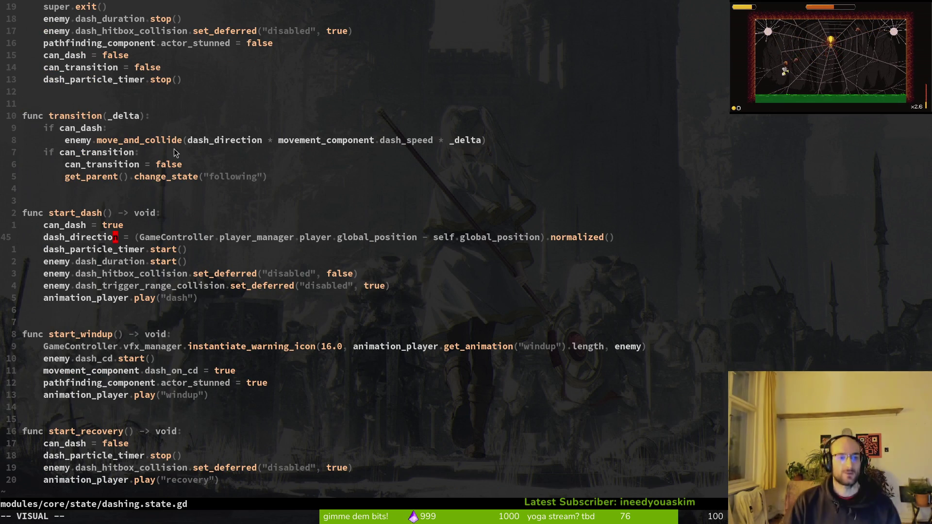
{"action": "left_click", "coordinate": [124, 128]}
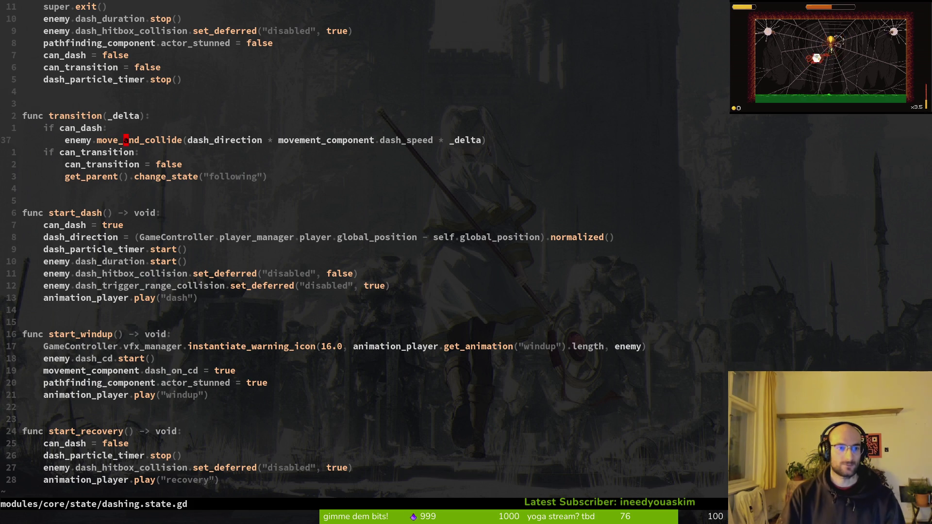
Try an enemy.velocity line above move_and_collide, then remove it and revert to the apply_dash version.
{"action": "key", "text": "o"}
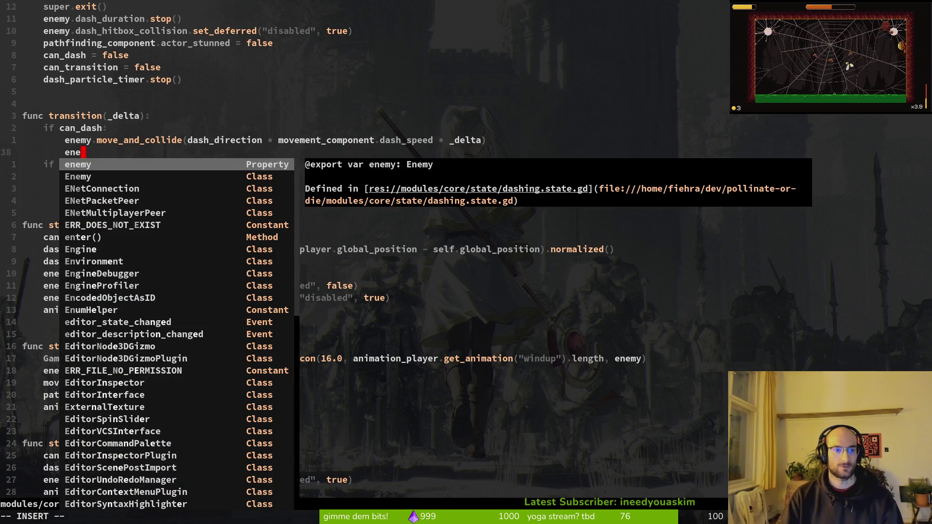
{"action": "type", "text": "my.ve"}
{"action": "key", "text": "Return"}
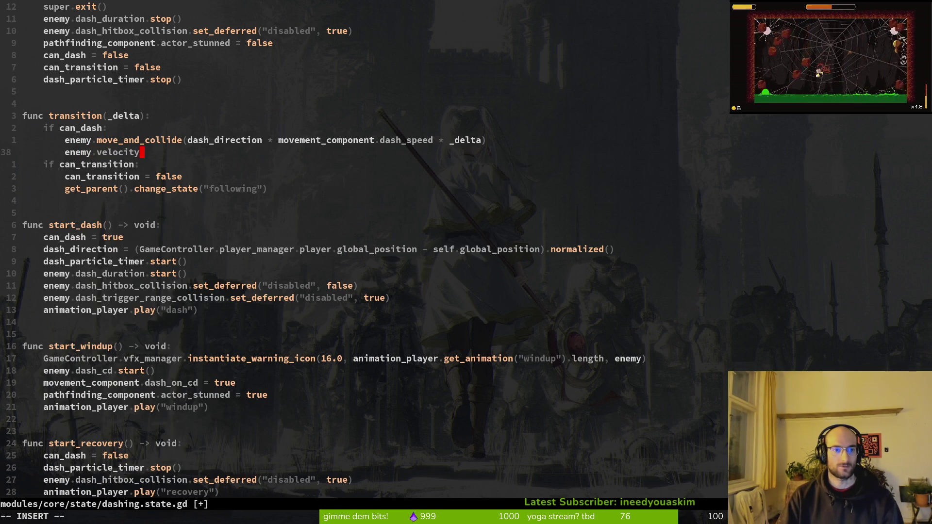
{"action": "key", "text": "alt+k"}
{"action": "key", "text": "ctrl+s"}
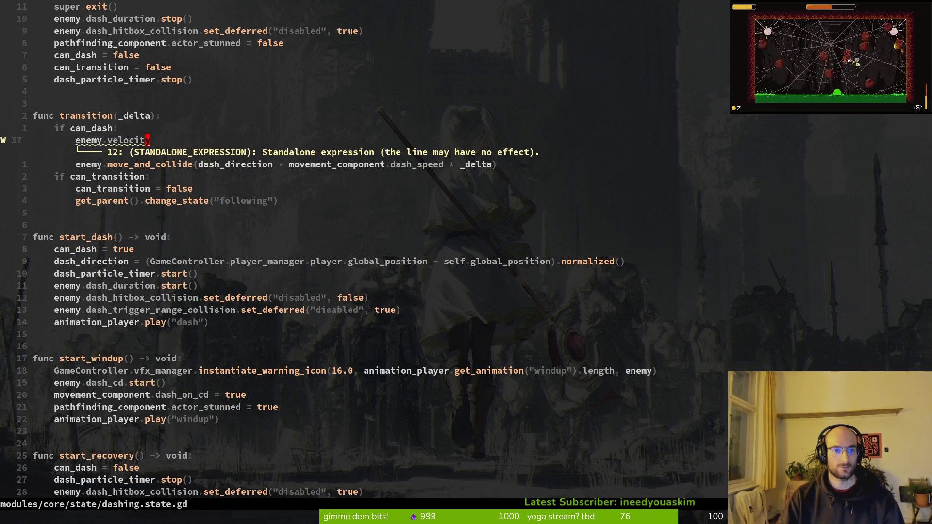
{"action": "key", "text": "d"}
{"action": "key", "text": "d"}
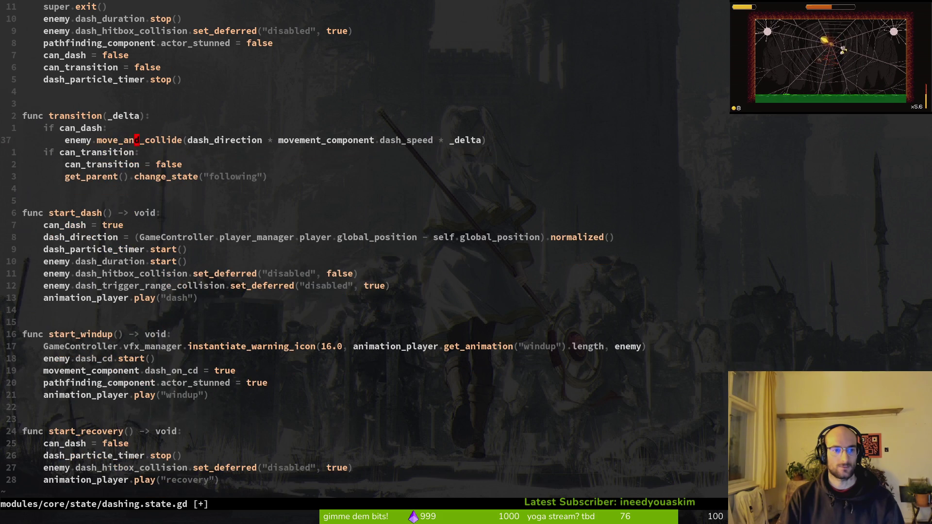
{"action": "key", "text": "ctrl+s"}
{"action": "key", "text": "u"}
{"action": "key", "text": "u"}
{"action": "key", "text": "u"}
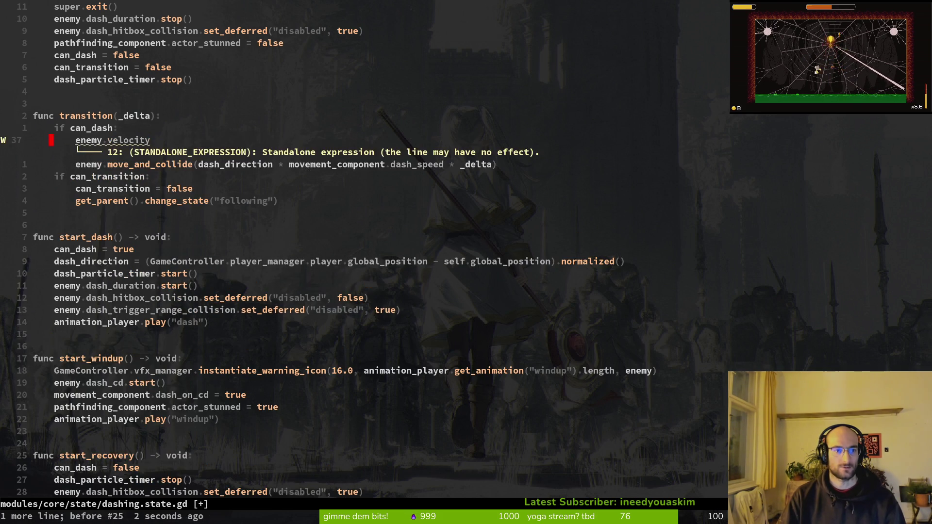
{"action": "key", "text": "u"}
{"action": "key", "text": "u"}
{"action": "key", "text": "u"}
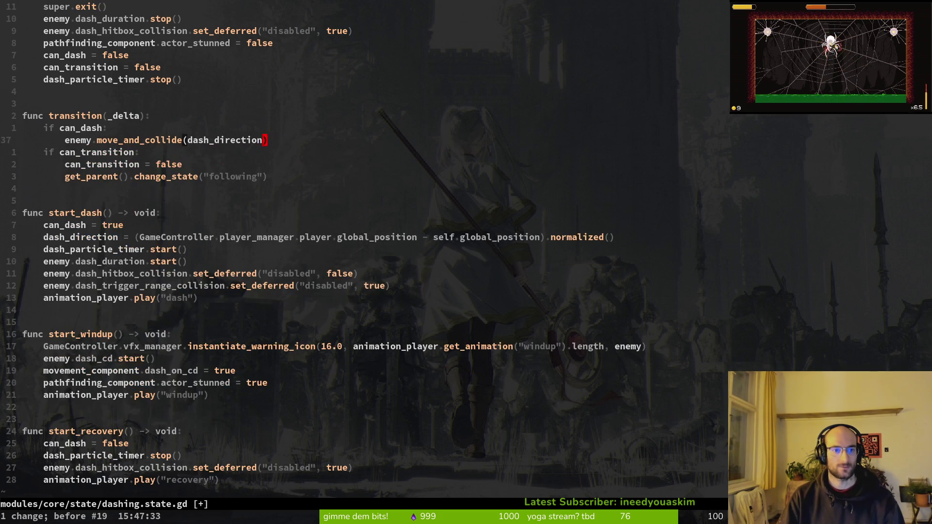
{"action": "key", "text": "ctrl+s"}
Open movement_component.gd and bring the apply_dash function into view.
{"action": "key", "text": "space"}
{"action": "key", "text": "f"}
{"action": "key", "text": "f"}
{"action": "type", "text": "moveocom"}
{"action": "key", "text": "Return"}
{"action": "key", "text": "ctrl+d"}
{"action": "key", "text": "ctrl+d"}
{"action": "key", "text": "ctrl+d"}
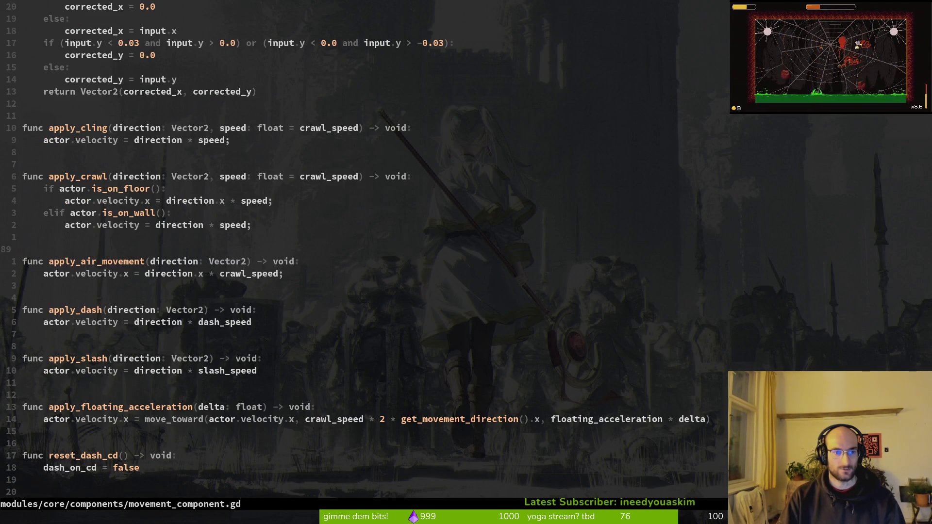
Copy apply_dash's velocity assignment line and return to dashing.state.gd.
{"action": "key", "text": "j"}
{"action": "key", "text": "j"}
{"action": "key", "text": "j"}
{"action": "key", "text": "shift+v"}
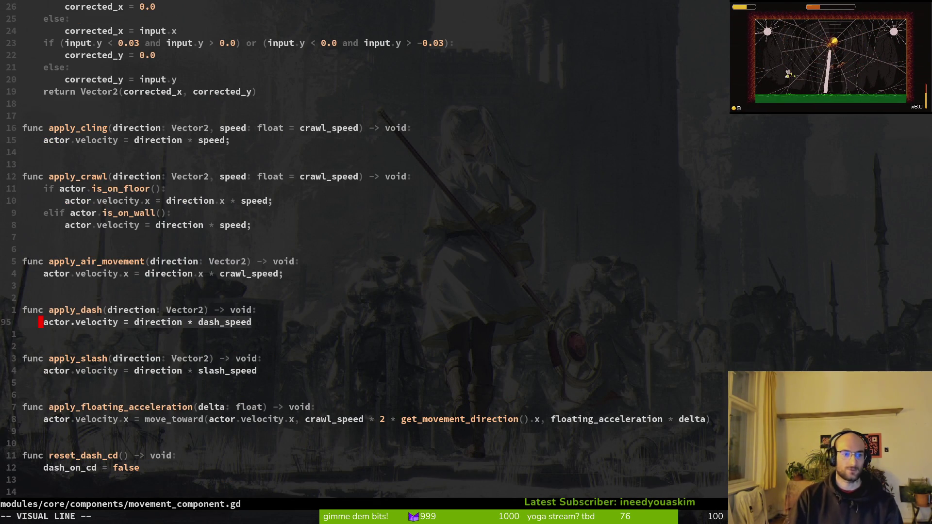
{"action": "key", "text": "y"}
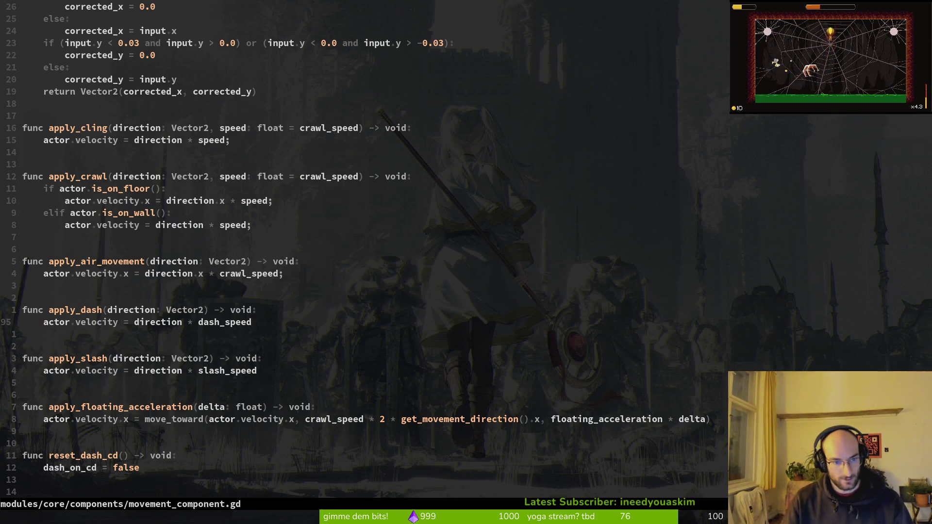
{"action": "key", "text": "ctrl+o"}
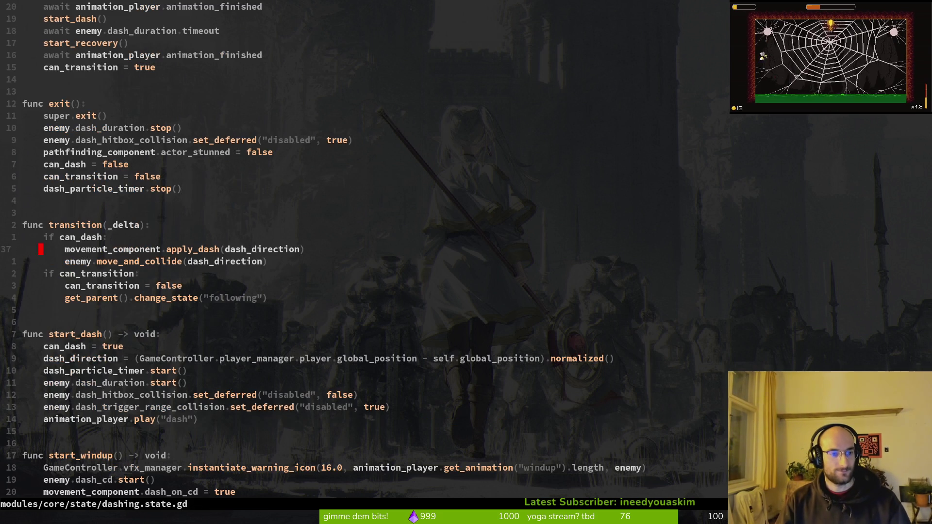
Change the move_and_collide argument to enemy.velocity and save dashing.state.gd.
{"action": "key", "text": "j"}
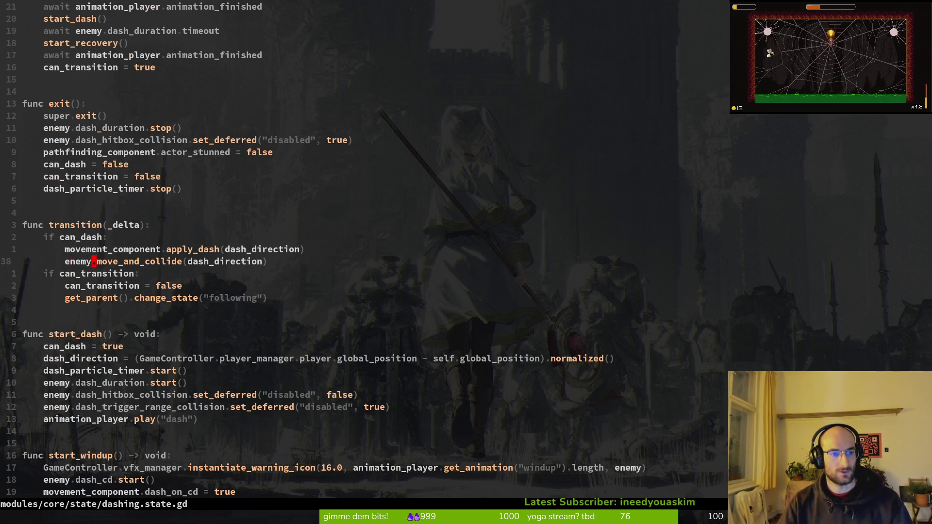
{"action": "key", "text": "c"}
{"action": "key", "text": "i"}
{"action": "key", "text": "parenleft"}
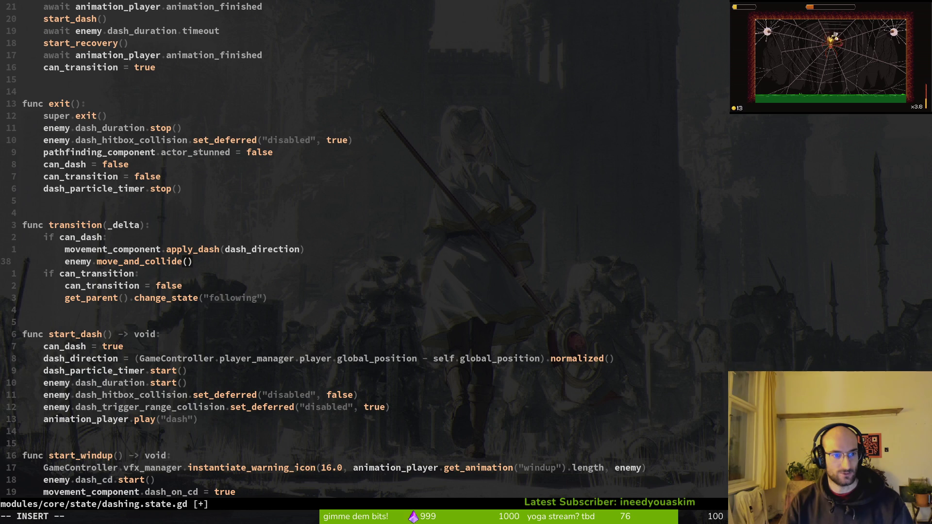
{"action": "type", "text": "enemy.velj"}
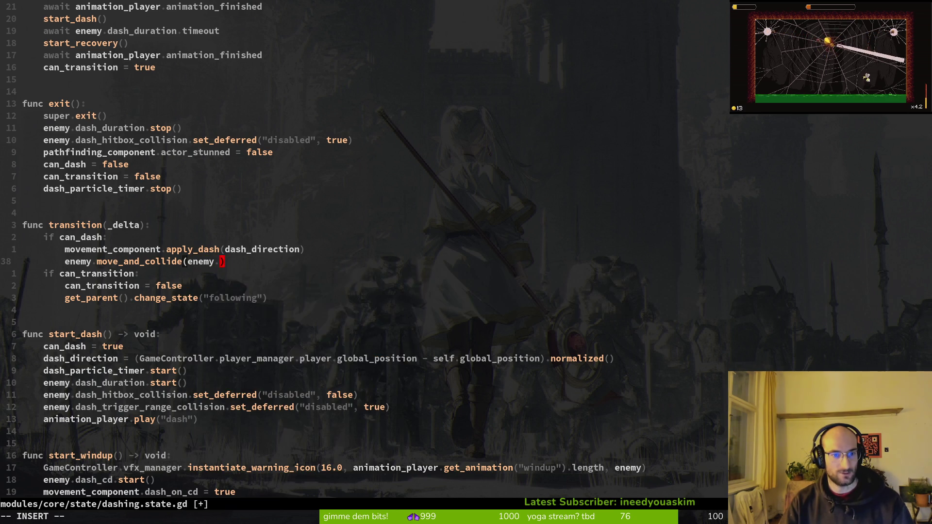
{"action": "key", "text": "BackSpace"}
{"action": "key", "text": "Tab"}
{"action": "key", "text": "Escape"}
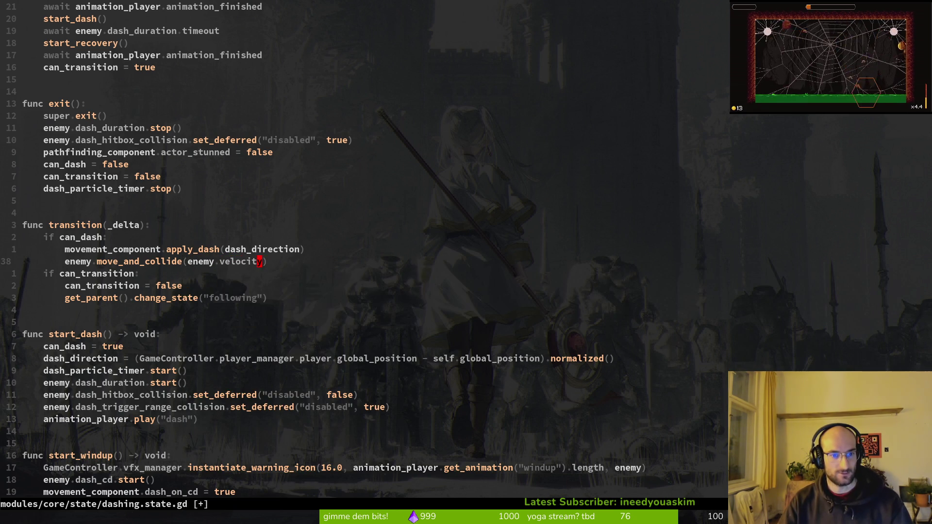
{"action": "type", "text": ":w"}
{"action": "key", "text": "Return"}
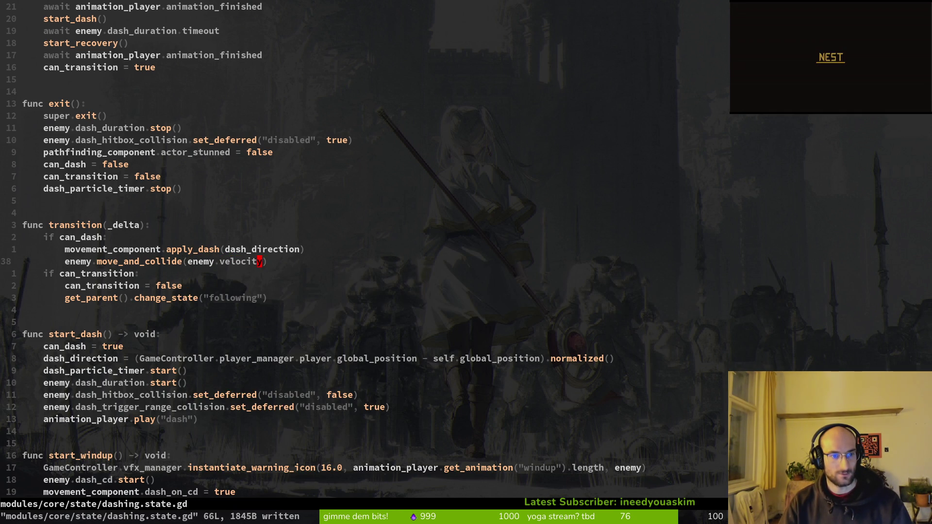
{"action": "key", "text": "alt+Tab"}
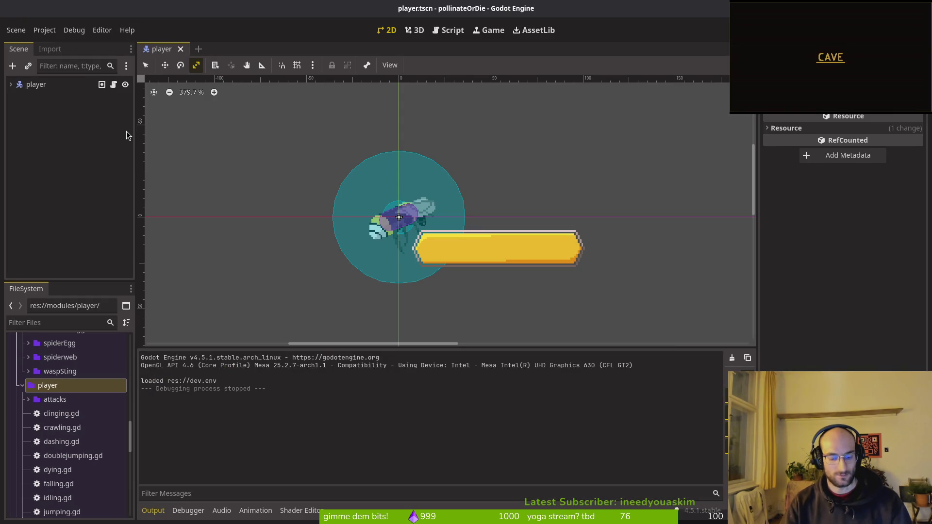
Run the game, start a new game into the tutorial, then stop the run.
{"action": "key", "text": "F5"}
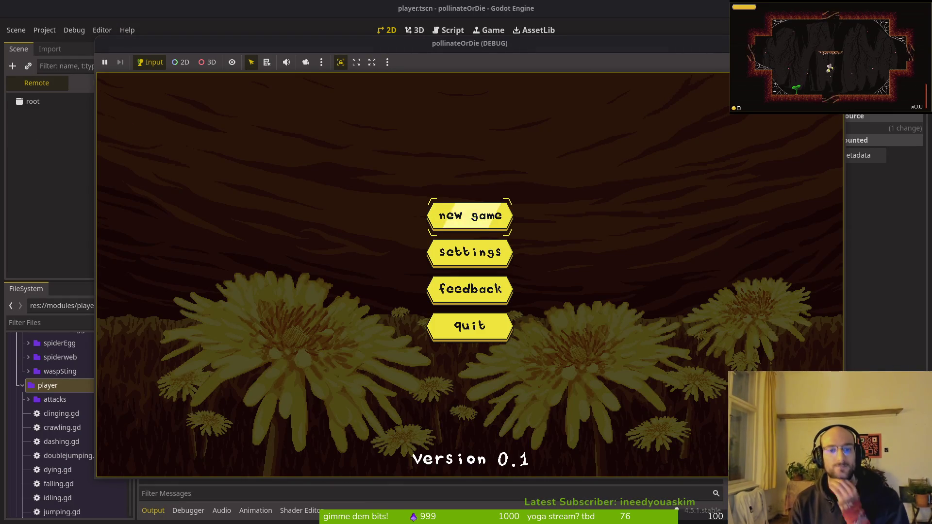
{"action": "key", "text": "Return"}
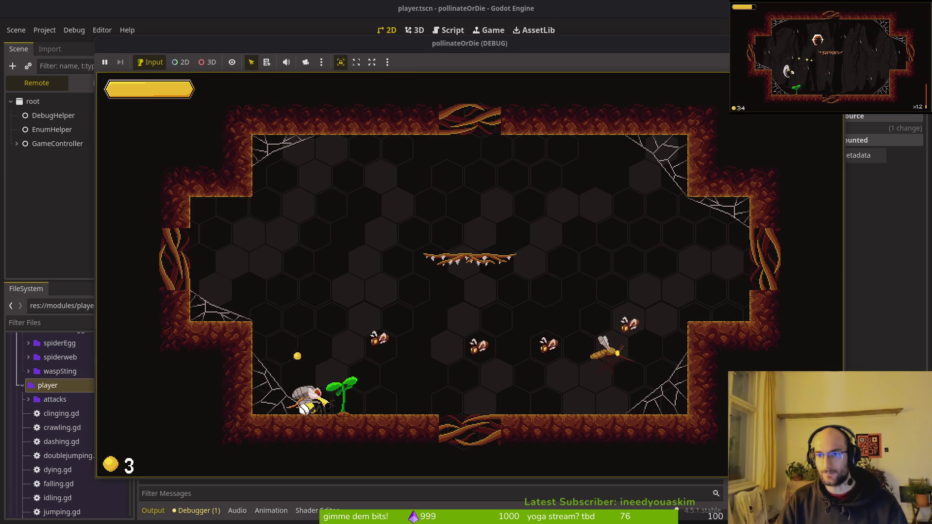
{"action": "key", "text": "F8"}
{"action": "key", "text": "alt+Tab"}
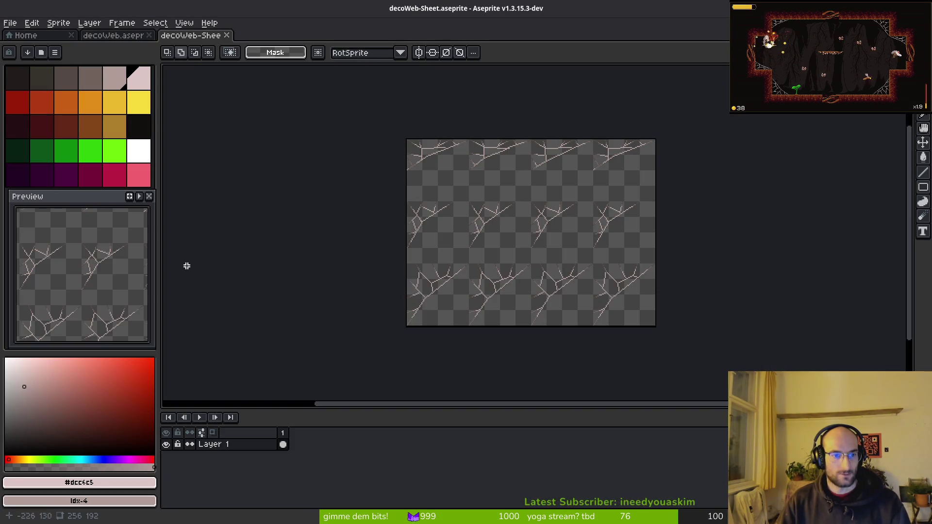
Multiply the move_and_collide argument to enemy.velocity * _delta and save dashing.state.gd.
{"action": "key", "text": "alt+Tab"}
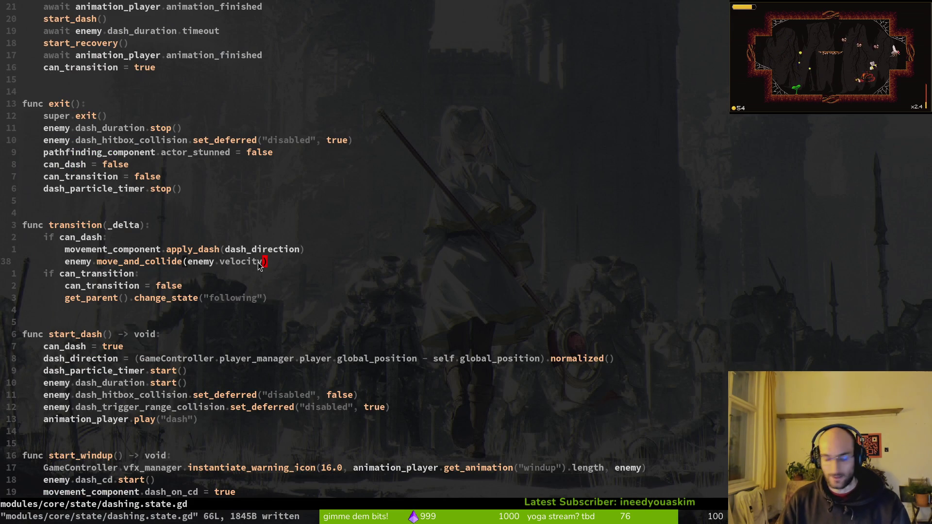
{"action": "type", "text": "ity _"}
{"action": "key", "text": "BackSpace"}
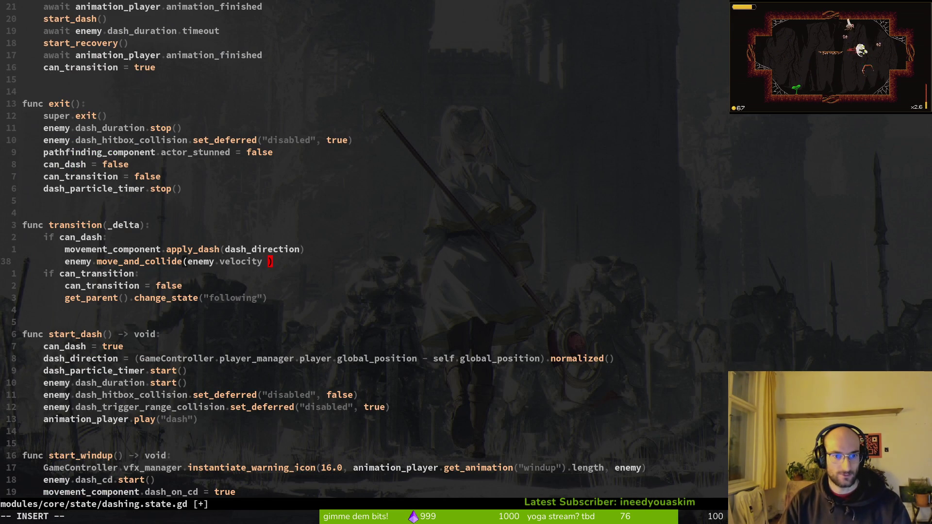
{"action": "type", "text": "* _delta"}
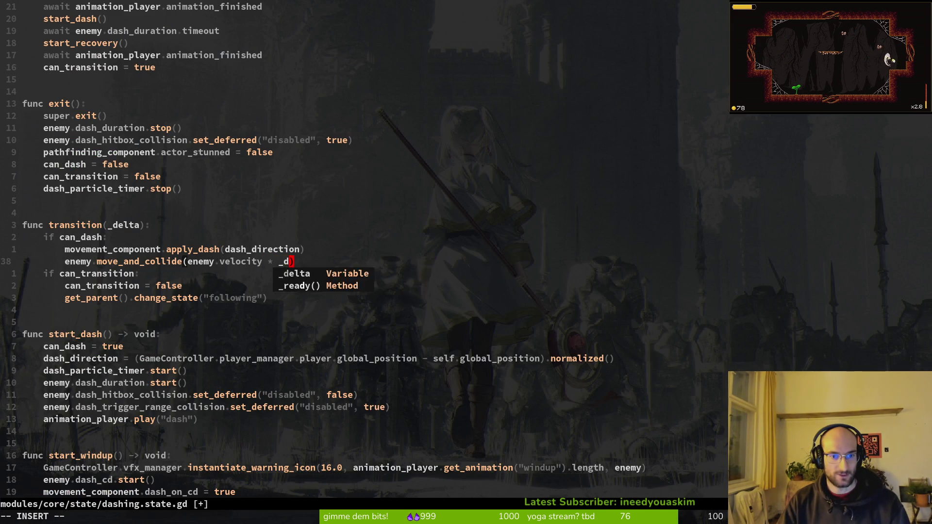
{"action": "key", "text": "Escape"}
{"action": "type", "text": ":w"}
{"action": "key", "text": "Return"}
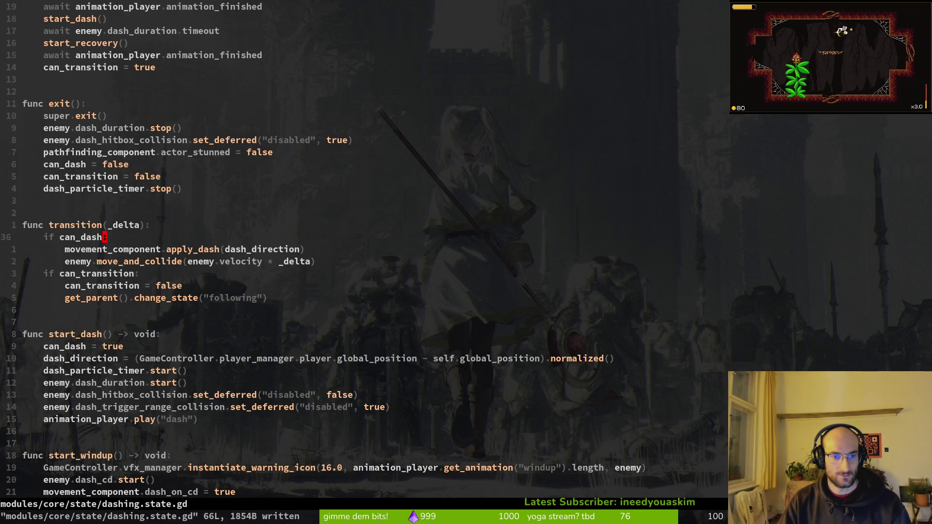
Inspect the apply_dash definition, then return to the transition function.
{"action": "key", "text": "j"}
{"action": "key", "text": "k"}
{"action": "key", "text": "k"}
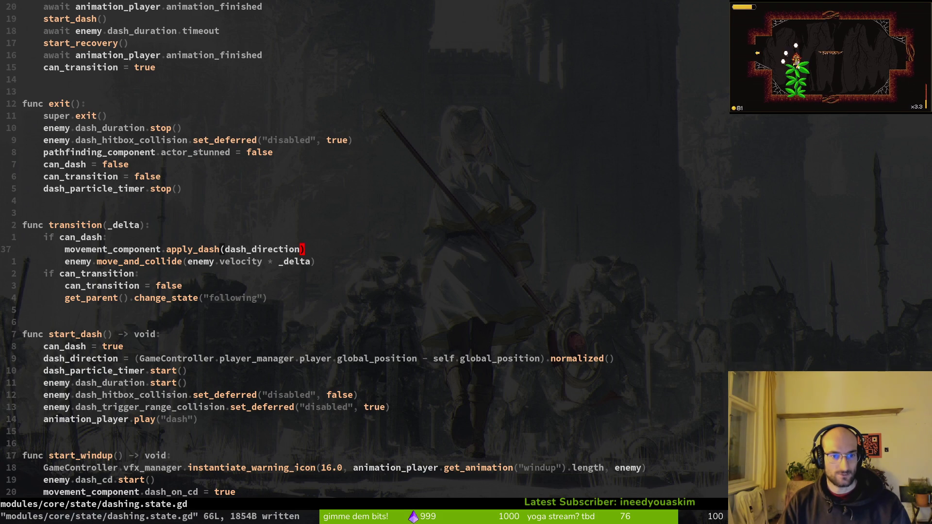
{"action": "key", "text": "g"}
{"action": "key", "text": "d"}
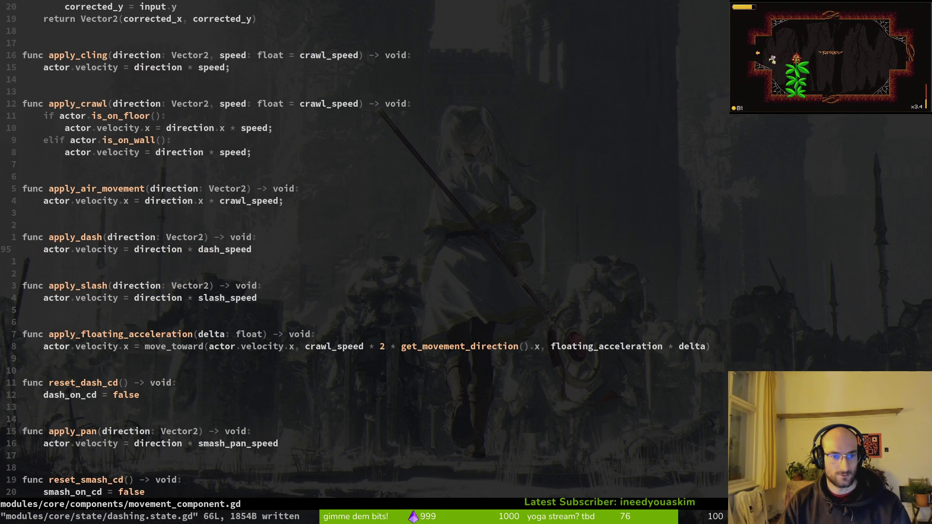
{"action": "key", "text": "ctrl+o"}
{"action": "key", "text": "j"}
{"action": "key", "text": "j"}
{"action": "key", "text": "j"}
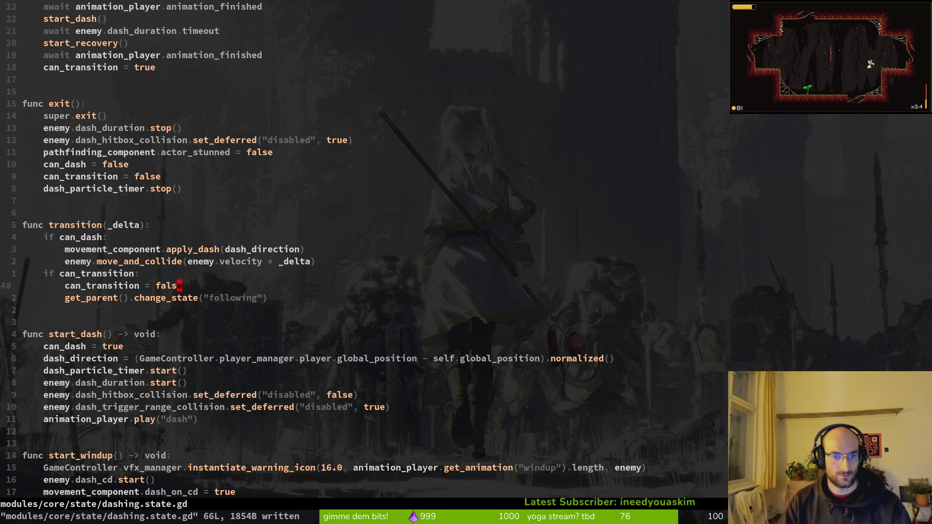
{"action": "key", "text": "k"}
{"action": "key", "text": "k"}
{"action": "key", "text": "k"}
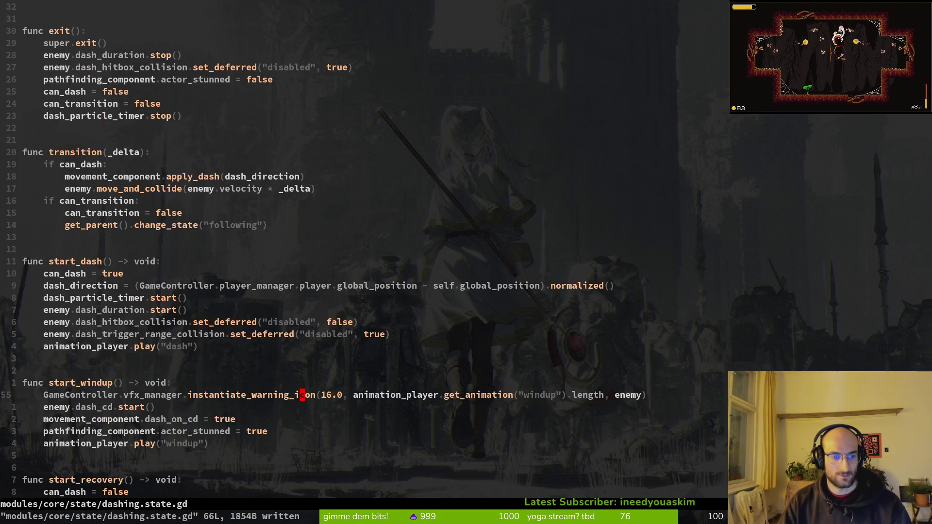
{"action": "key", "text": "alt+Tab"}
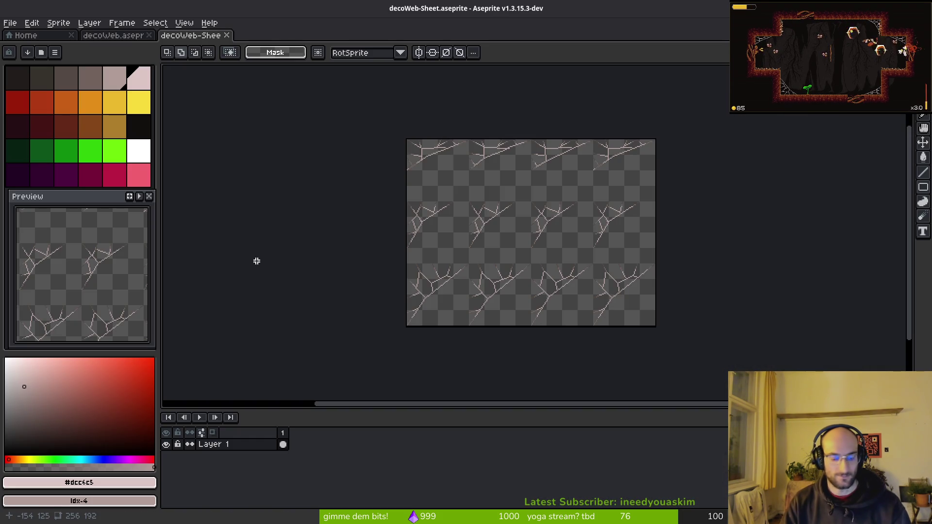
Launch another test run and start a new game from the main menu.
{"action": "key", "text": "alt+Tab"}
{"action": "key", "text": "alt+Tab"}
{"action": "key", "text": "F5"}
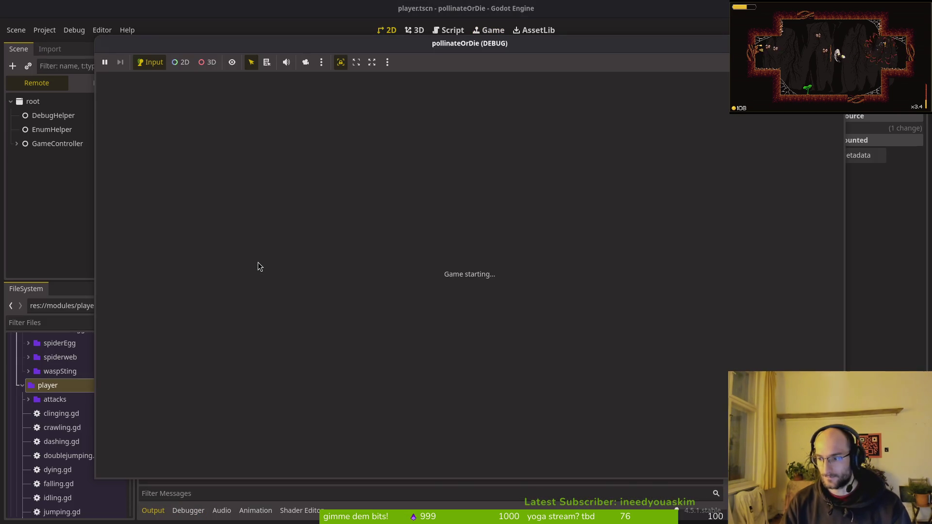
{"action": "key", "text": "Return"}
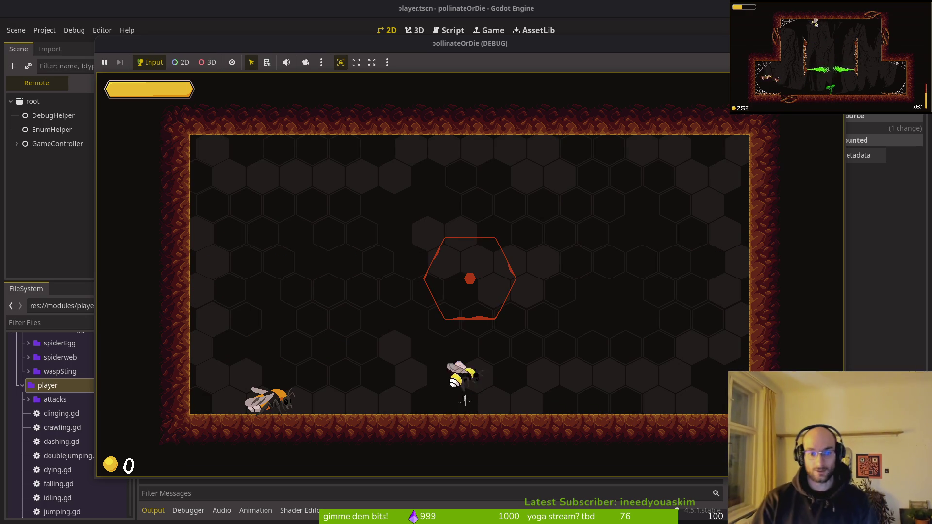
Fight through the cave rooms, slashing enemies and a wasp, collecting coins and exiting rooms.
{"action": "key", "text": "w"}
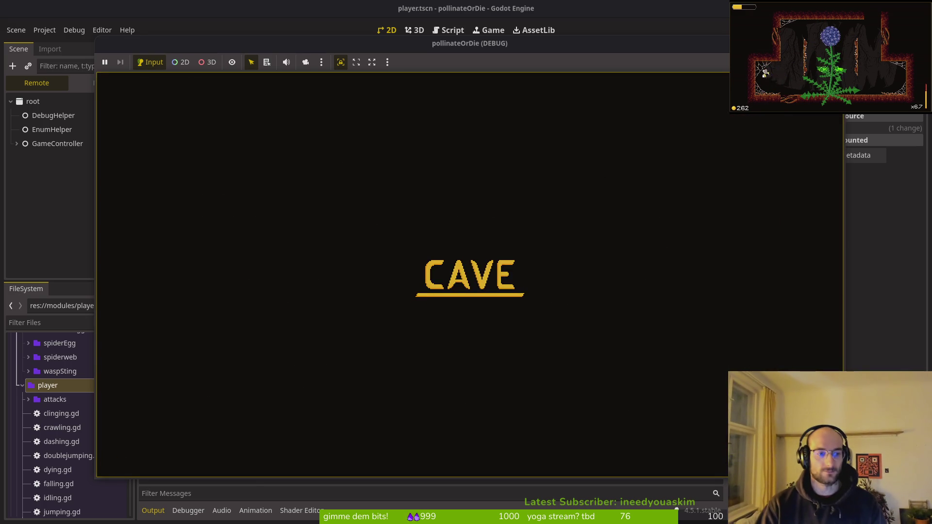
{"action": "key", "text": "a"}
{"action": "key", "text": "s"}
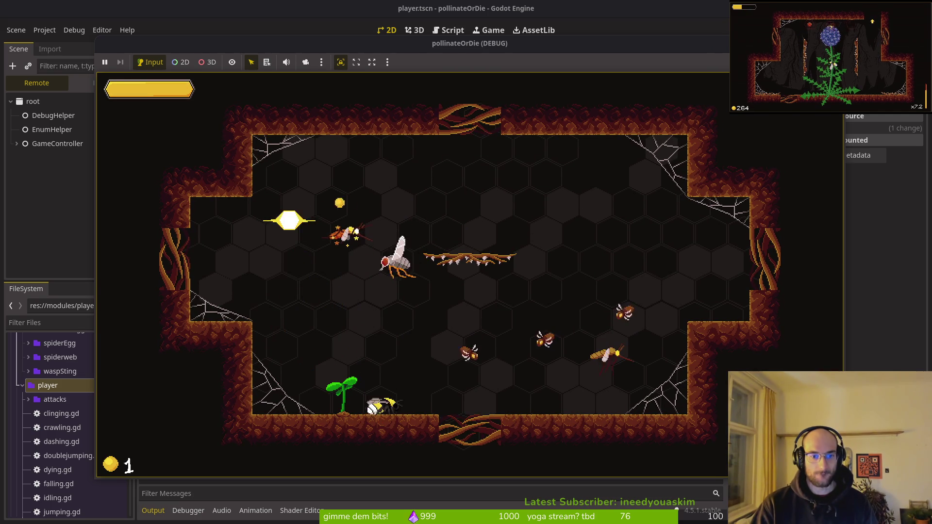
{"action": "key", "text": "s"}
{"action": "key", "text": "d"}
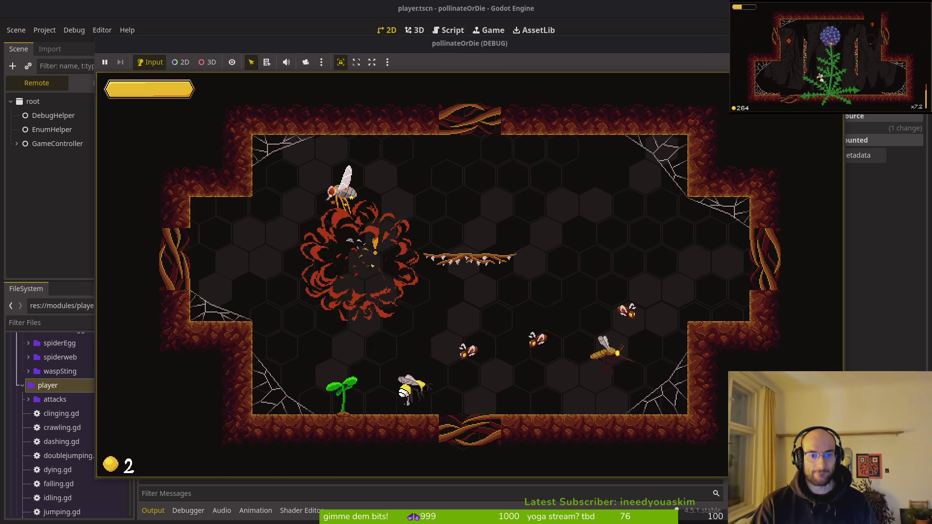
{"action": "key", "text": "d"}
{"action": "key", "text": "s"}
{"action": "key", "text": "a"}
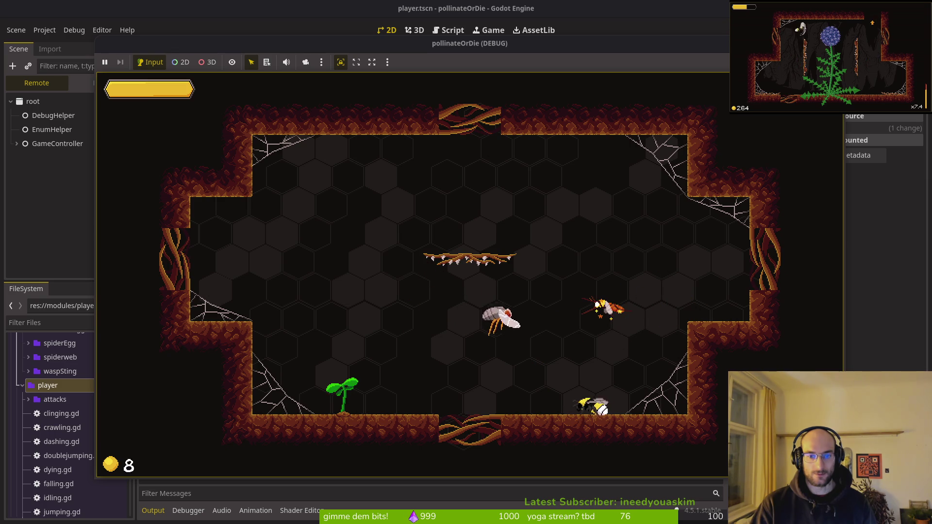
{"action": "key", "text": "s"}
{"action": "key", "text": "s"}
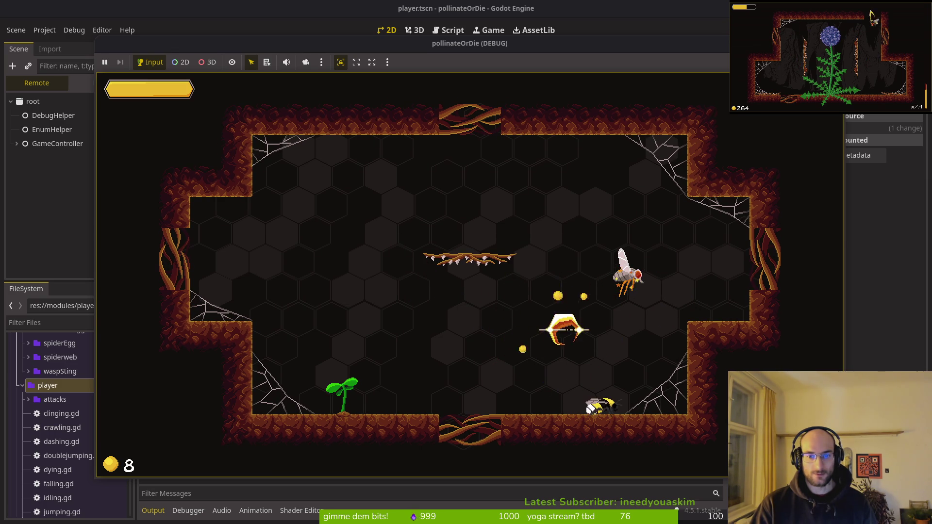
{"action": "key", "text": "a"}
{"action": "key", "text": "w"}
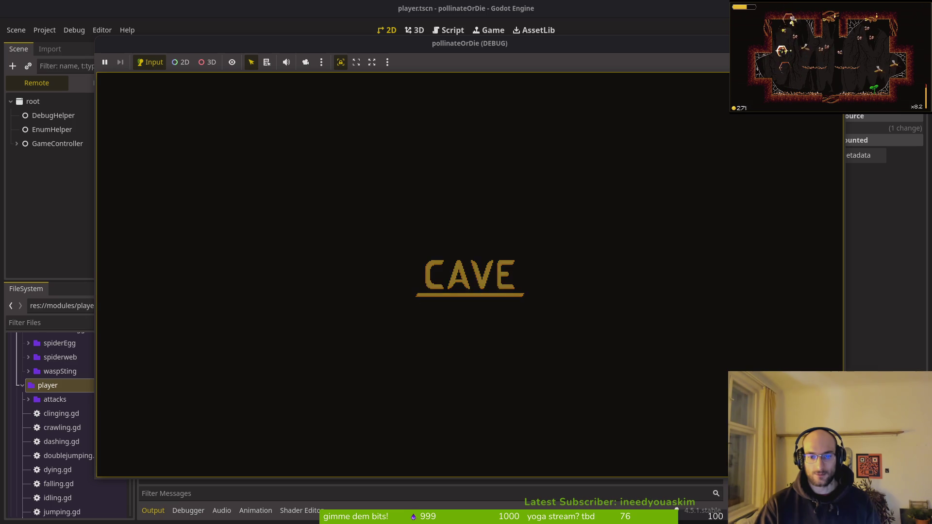
{"action": "key", "text": "a"}
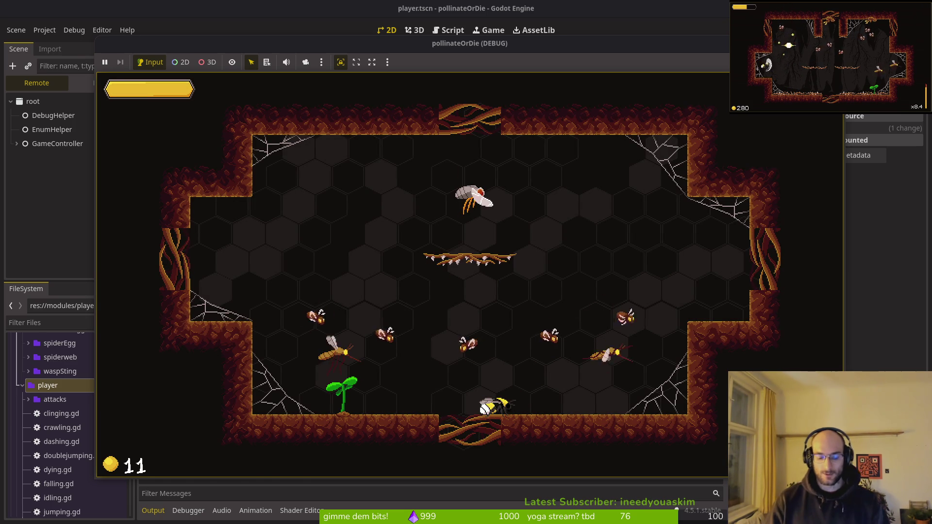
Return to Neovim's project file finder.
{"action": "key", "text": "alt+Tab"}
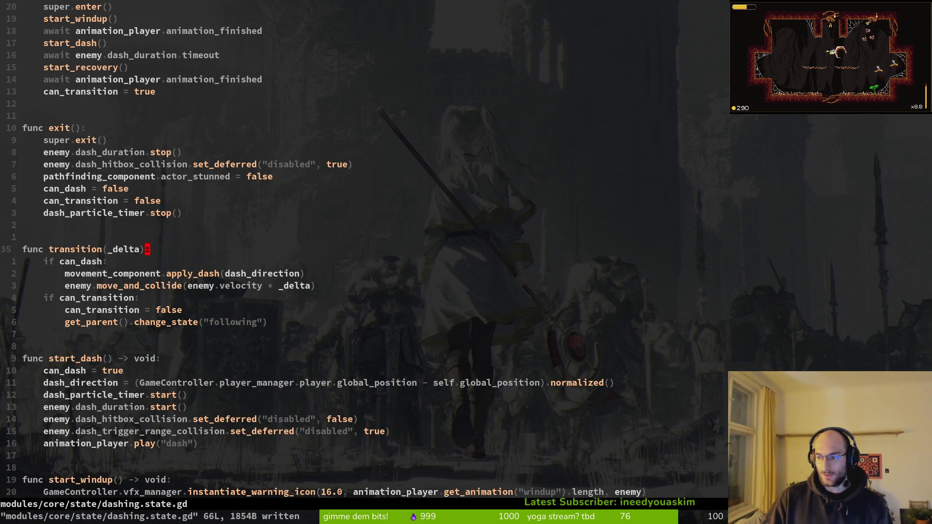
{"action": "key", "text": "space"}
{"action": "key", "text": "f"}
{"action": "key", "text": "f"}
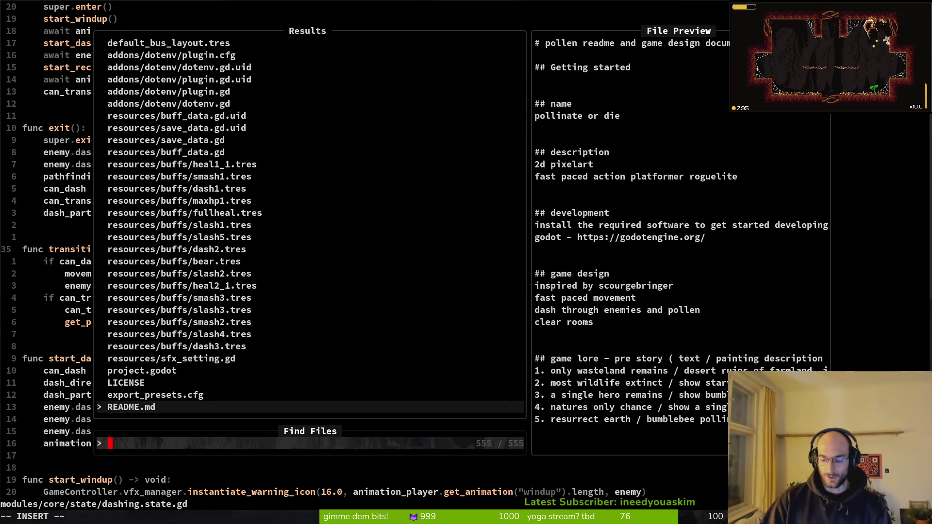
Open modules/player/attacks/smash.gd and review the time_scale line in its hitstop tween.
{"action": "type", "text": "smash"}
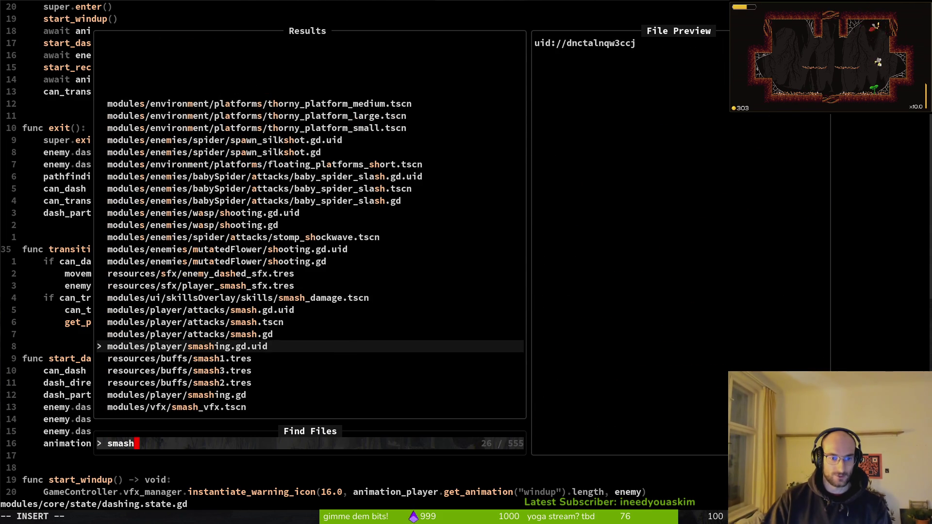
{"action": "key", "text": "Up"}
{"action": "key", "text": "Return"}
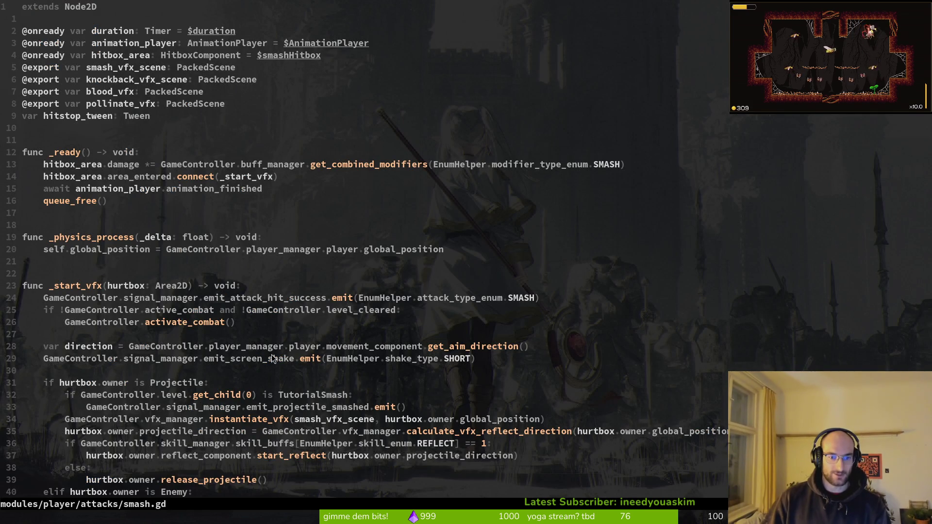
{"action": "scroll", "coordinate": [260, 357], "scroll_direction": "down", "scroll_amount": 4}
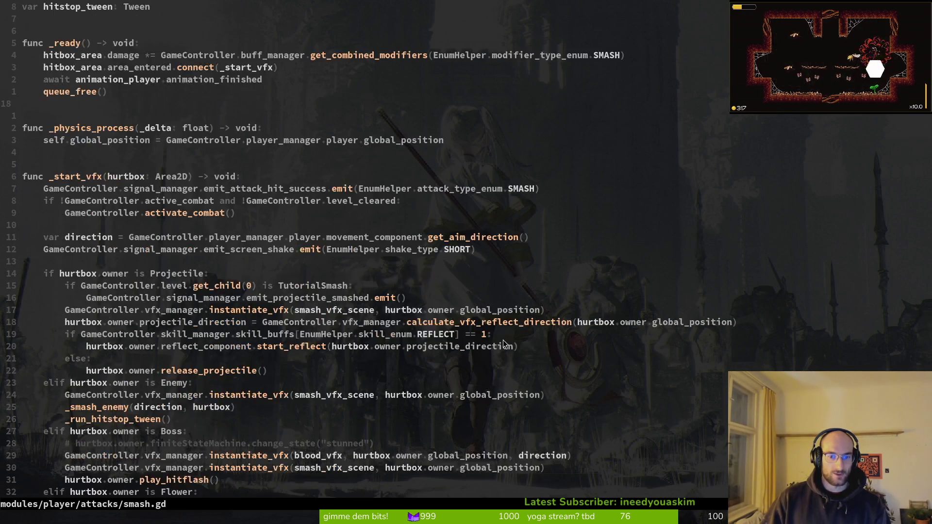
{"action": "scroll", "coordinate": [255, 330], "scroll_direction": "down", "scroll_amount": 17}
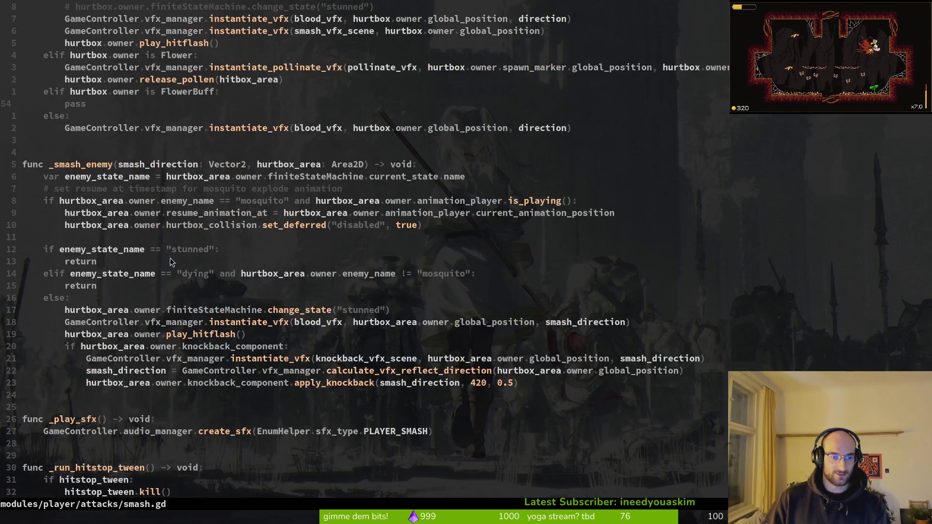
{"action": "left_click", "coordinate": [139, 310]}
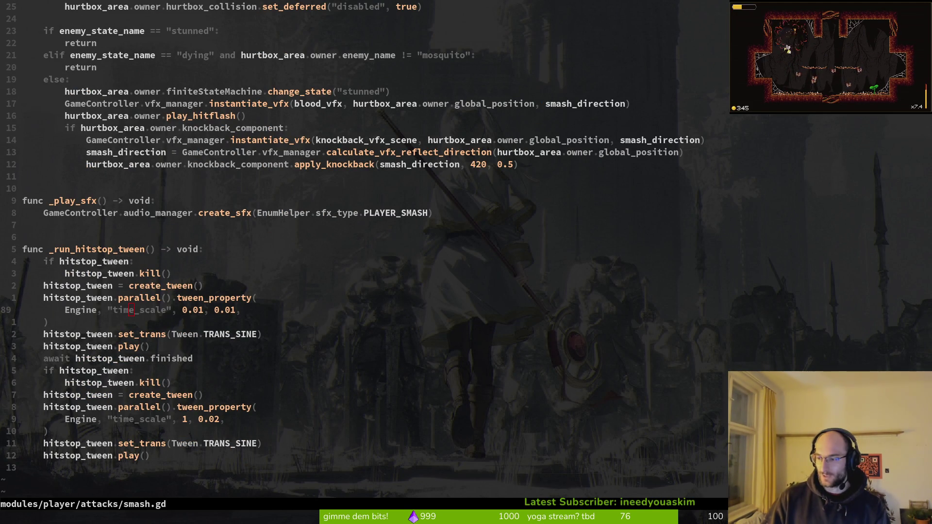
{"action": "key", "text": "alt+Tab"}
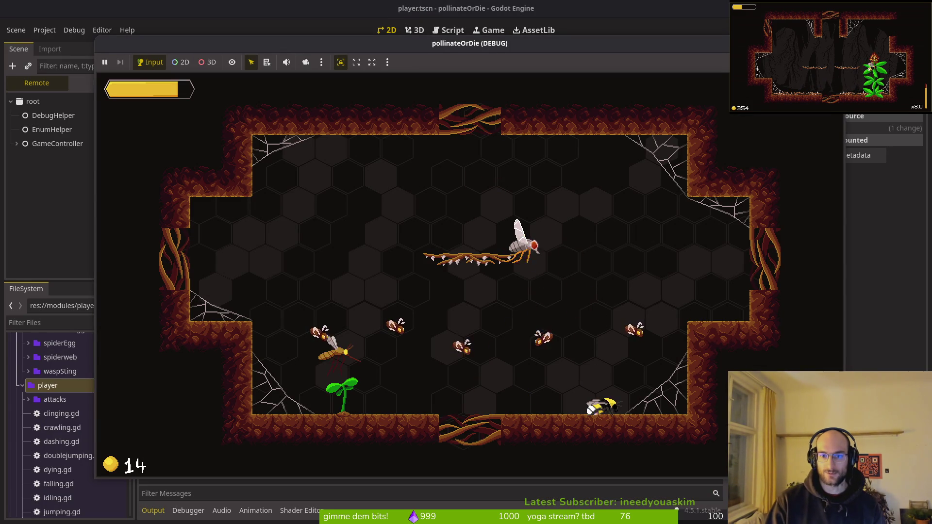
Smash the hive-room enemies twice, then pause and quit the run to the main menu.
{"action": "key", "text": "Left"}
{"action": "key", "text": "Left"}
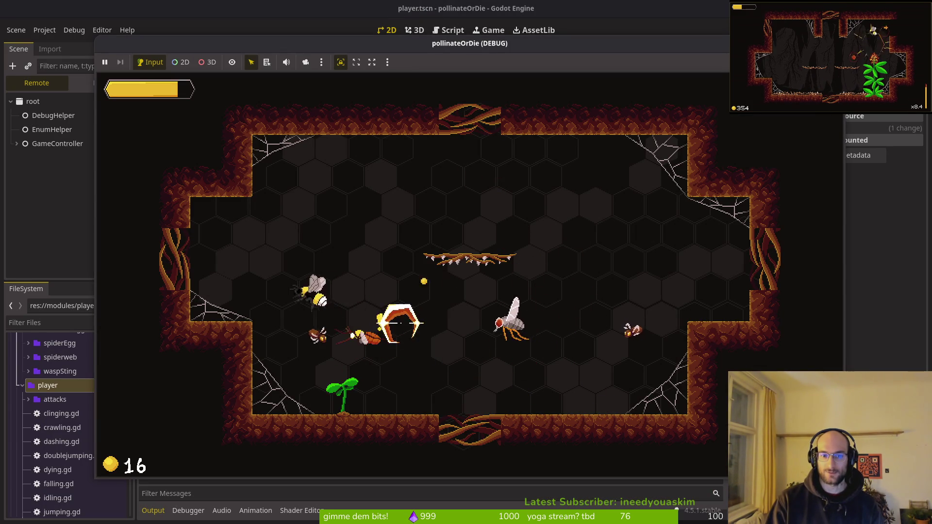
{"action": "key", "text": "Right"}
{"action": "key", "text": "Right"}
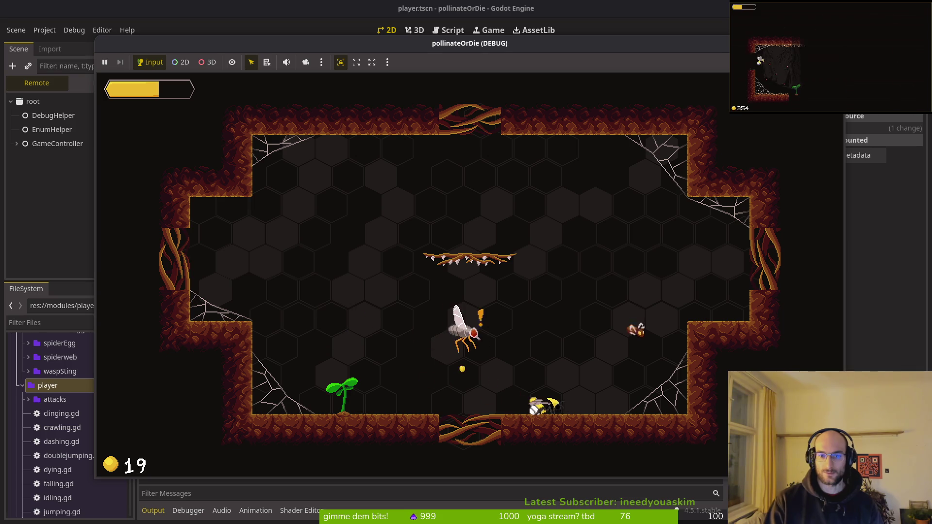
{"action": "key", "text": "Escape"}
{"action": "key", "text": "Down"}
{"action": "key", "text": "Down"}
{"action": "key", "text": "Down"}
{"action": "key", "text": "Return"}
{"action": "key", "text": "Up"}
{"action": "key", "text": "alt+Tab"}
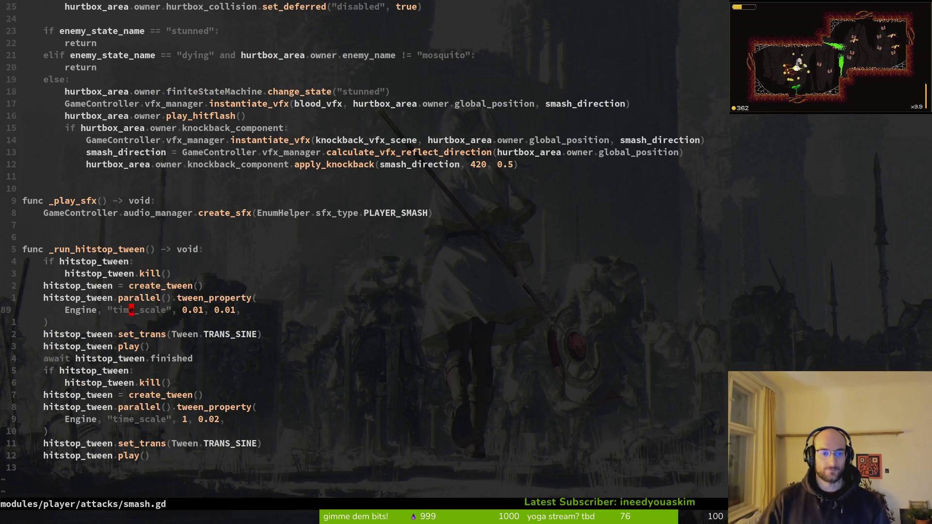
Save smash.gd and begin _run_hitstop_tween with a GameController.vfx_manager line.
{"action": "key", "text": "ctrl+s"}
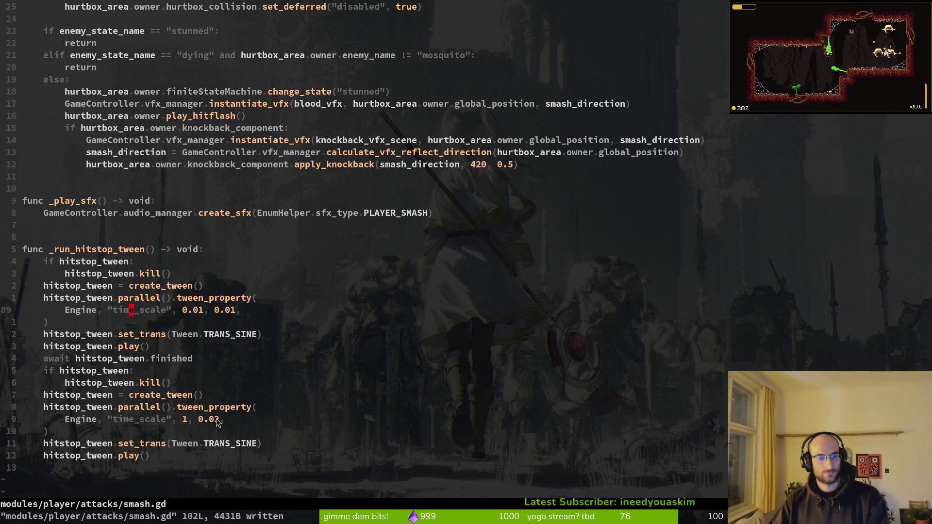
{"action": "left_click", "coordinate": [82, 252]}
{"action": "key", "text": "o"}
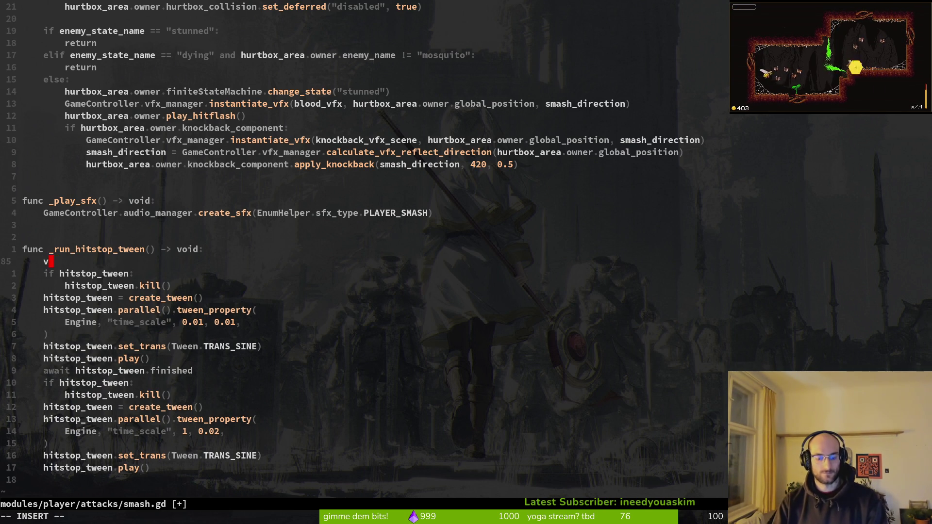
{"action": "type", "text": "fxma"}
{"action": "key", "text": "Escape"}
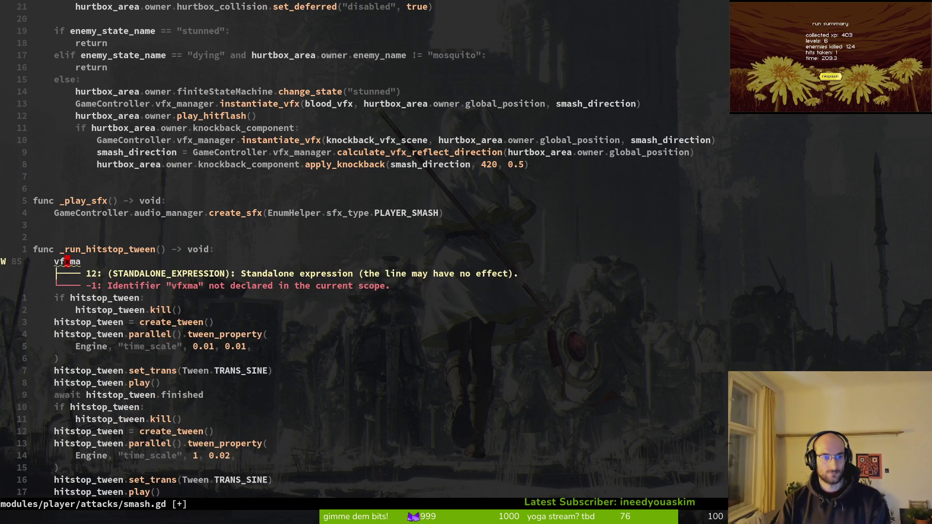
{"action": "key", "text": "c"}
{"action": "key", "text": "c"}
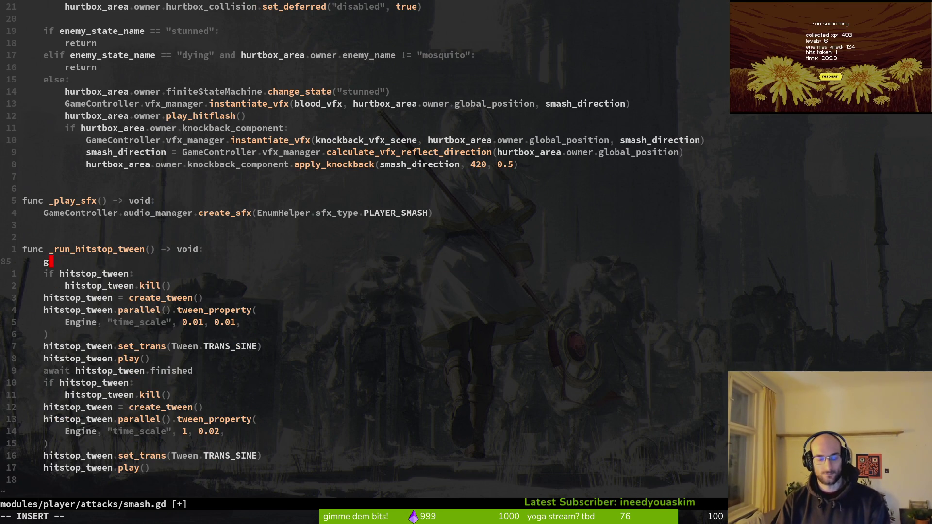
{"action": "type", "text": "ae"}
{"action": "type", "text": "me"}
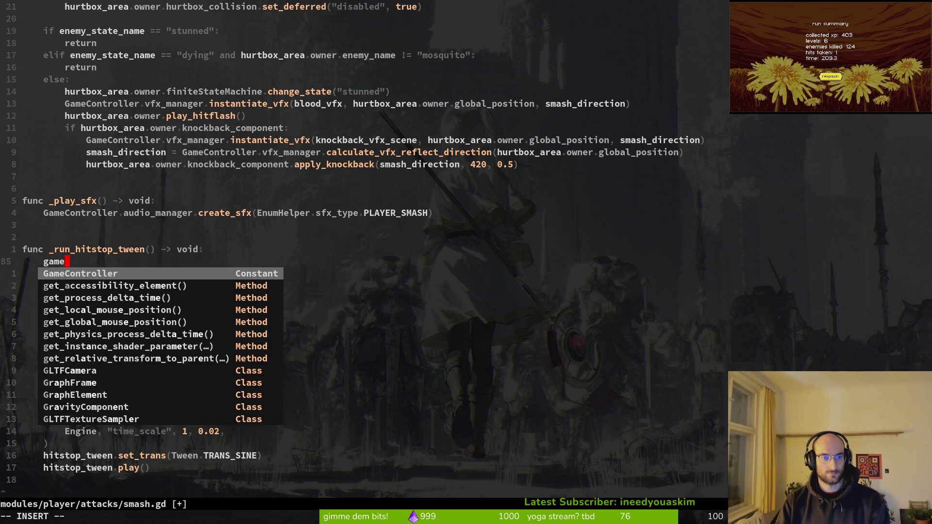
{"action": "key", "text": "Tab"}
{"action": "type", "text": ".vf"}
{"action": "key", "text": "Tab"}
{"action": "key", "text": "Escape"}
{"action": "key", "text": "space"}
In vfx.manager.gd, duplicate the shine_shader_tween declaration as the start of a new variable.
{"action": "key", "text": "f"}
{"action": "key", "text": "f"}
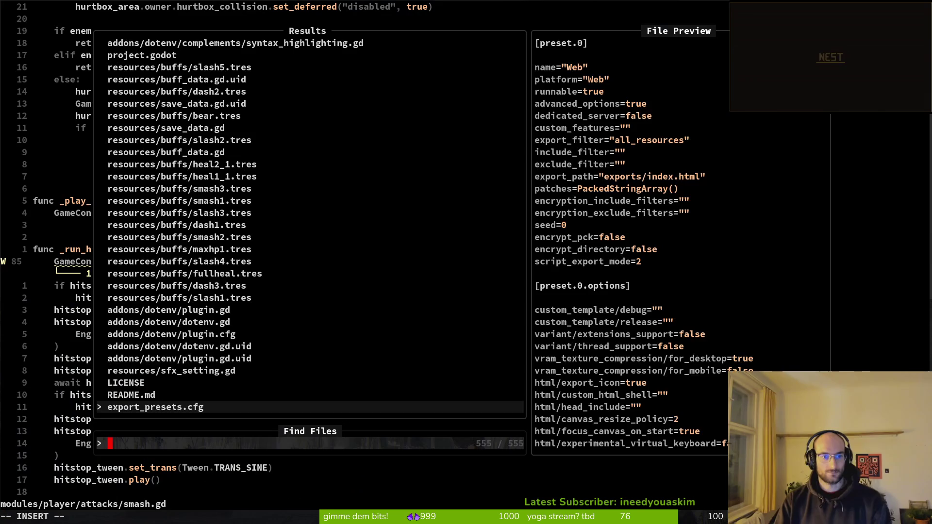
{"action": "type", "text": "vfxmanager"}
{"action": "key", "text": "Return"}
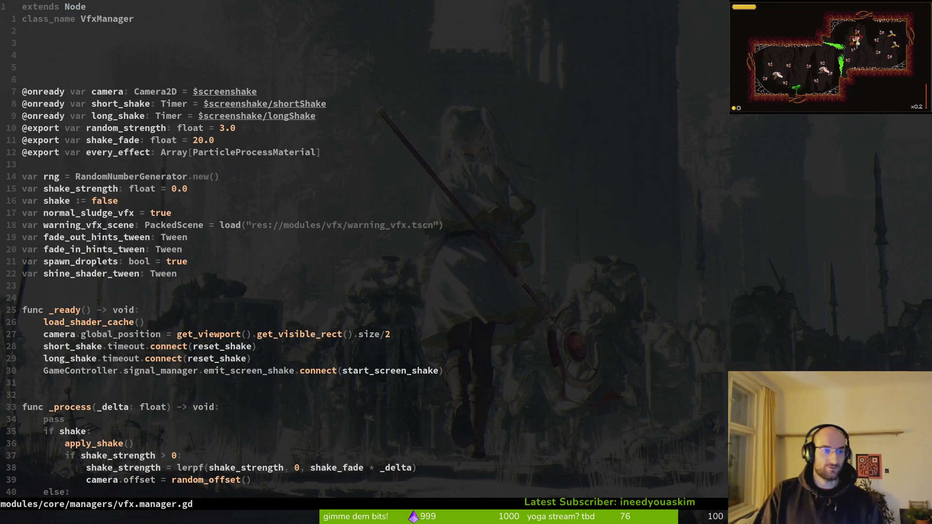
{"action": "key", "text": "j"}
{"action": "key", "text": "j"}
{"action": "key", "text": "j"}
{"action": "key", "text": "V"}
{"action": "key", "text": "y"}
{"action": "key", "text": "p"}
{"action": "key", "text": "w"}
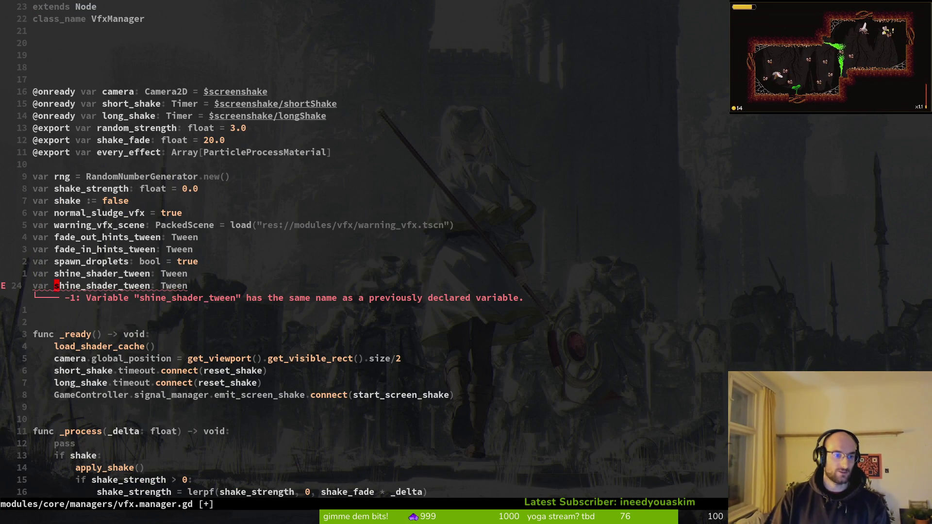
{"action": "key", "text": "c"}
{"action": "key", "text": "w"}
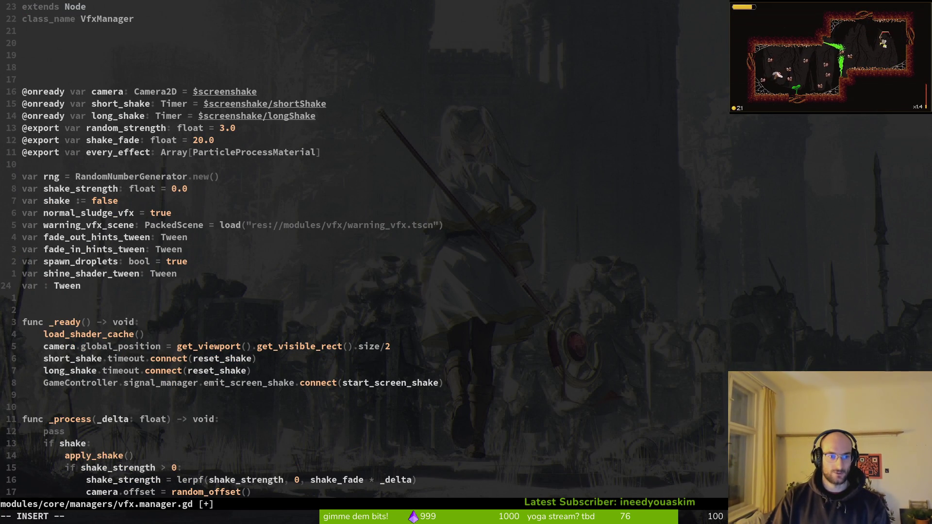
{"action": "key", "text": "Escape"}
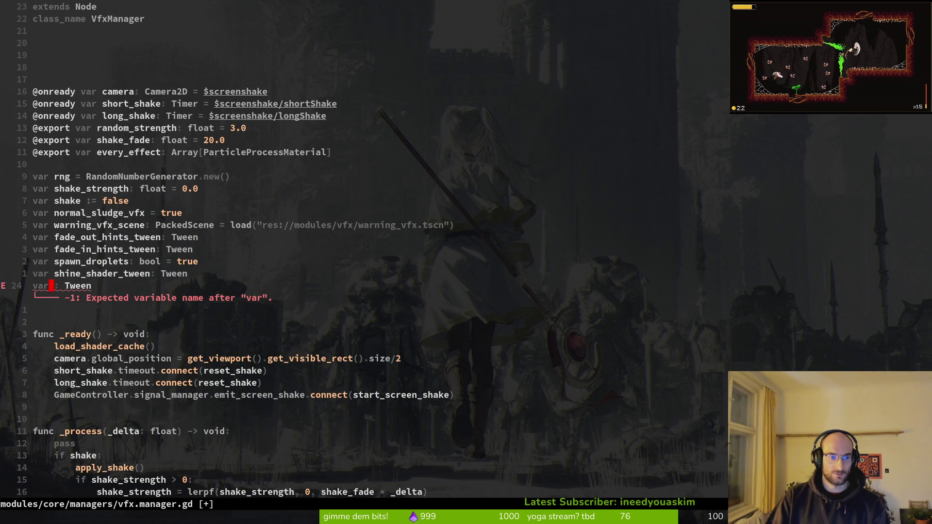
Delete the hitstop_tween declaration from smash.gd and save it.
{"action": "key", "text": "ctrl+o"}
{"action": "key", "text": "j"}
{"action": "key", "text": "j"}
{"action": "key", "text": "j"}
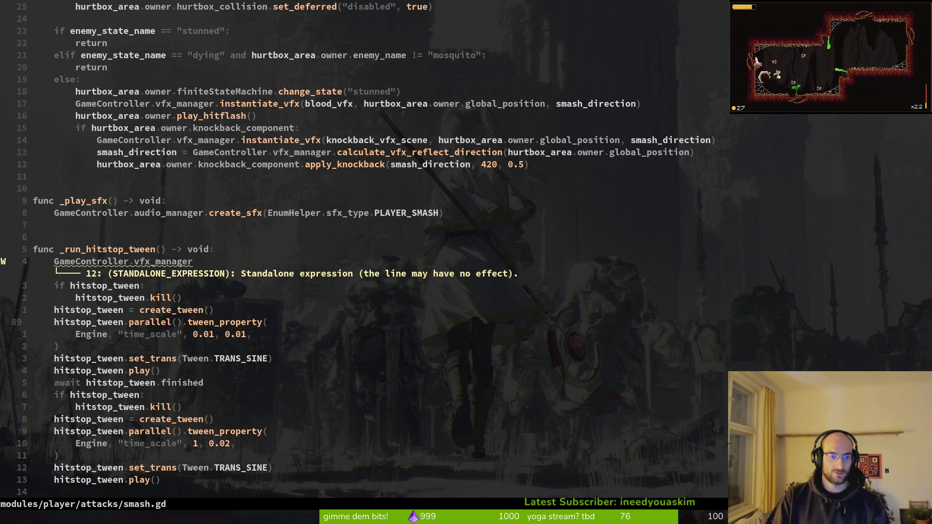
{"action": "key", "text": "ctrl+u"}
{"action": "key", "text": "ctrl+u"}
{"action": "key", "text": "ctrl+u"}
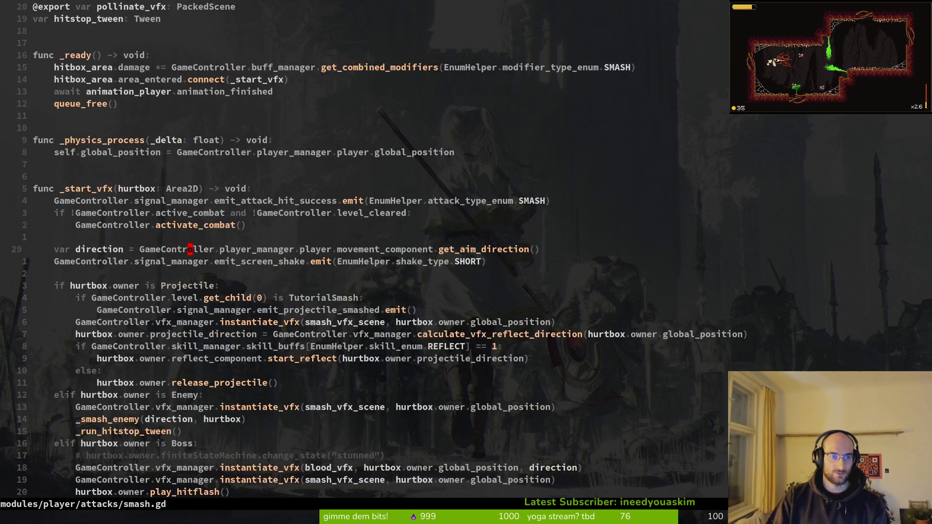
{"action": "key", "text": "j"}
{"action": "key", "text": "shift+v"}
{"action": "type", "text": "d:w"}
{"action": "key", "text": "Return"}
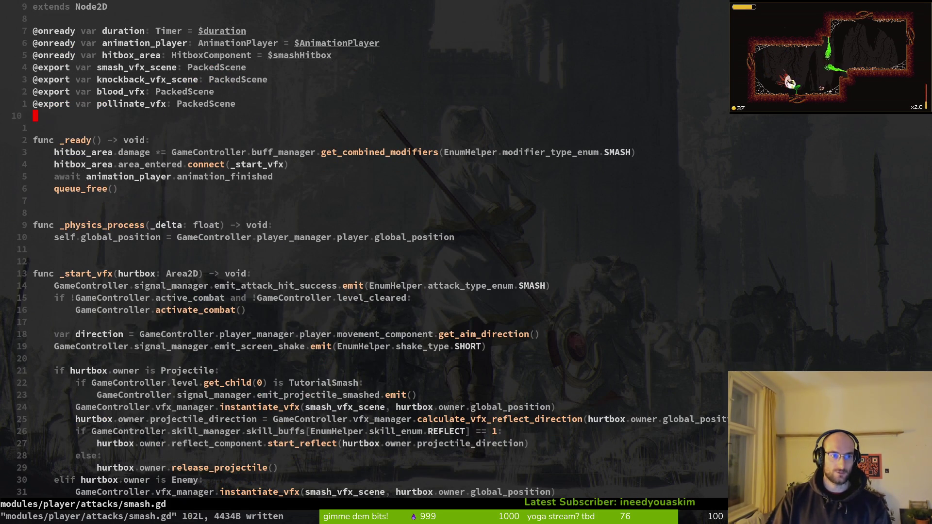
Name the duplicated declaration hitstop_tween in vfx.manager.gd and save.
{"action": "key", "text": "ctrl+o"}
{"action": "type", "text": "var hitstop_tween"}
{"action": "key", "text": "Escape"}
{"action": "type", "text": ":w"}
{"action": "key", "text": "Return"}
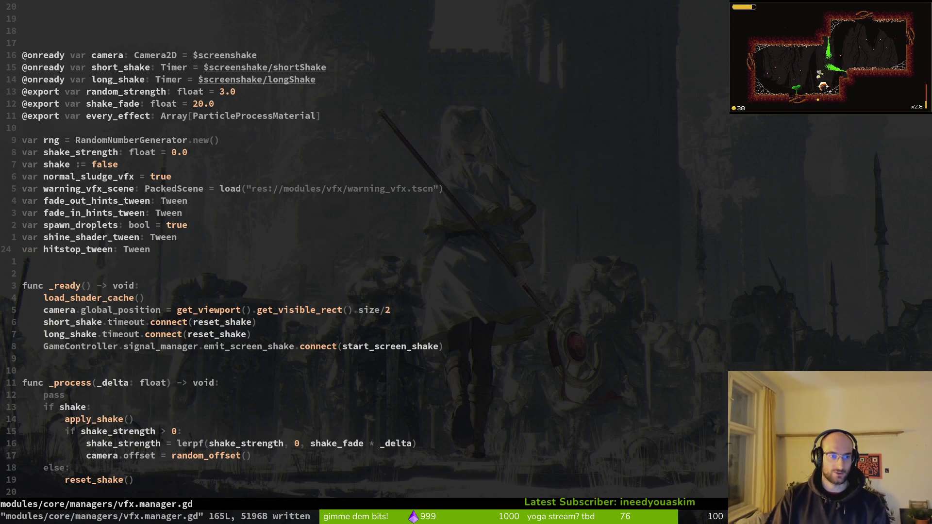
Declare hitstop_tween_active as a bool defaulting to false below it and save.
{"action": "type", "text": "yypwcwhitstop"}
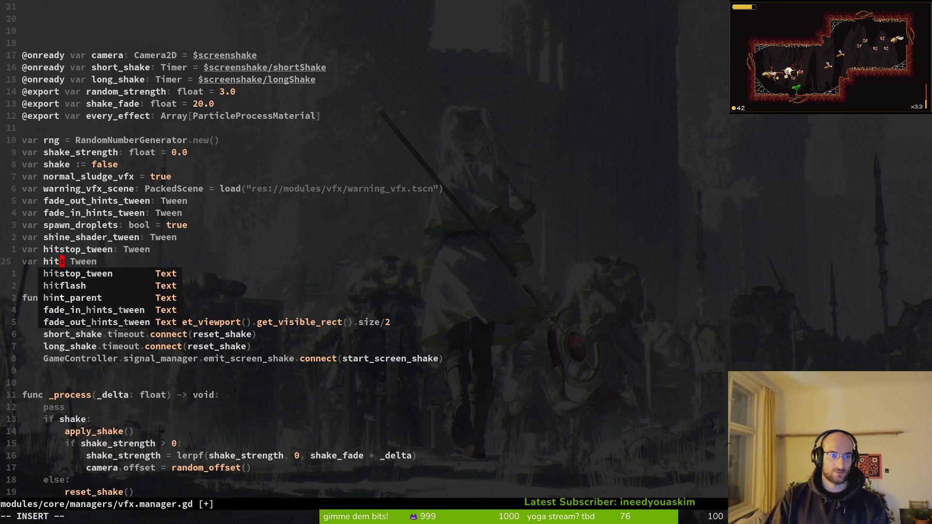
{"action": "type", "text": "_"}
{"action": "type", "text": "tween_active"}
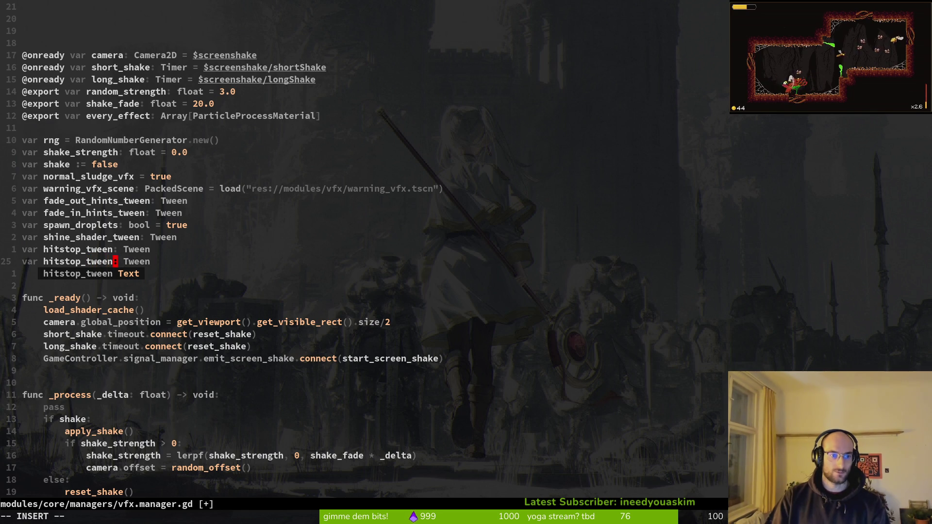
{"action": "key", "text": "Escape"}
{"action": "type", "text": "cwbool ="}
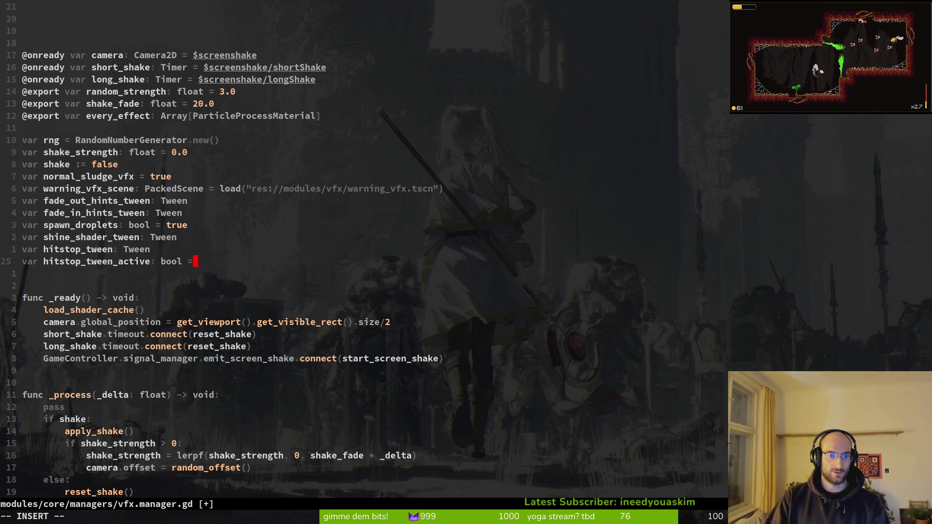
{"action": "type", "text": "false"}
{"action": "key", "text": "Escape"}
{"action": "type", "text": ":w"}
{"action": "key", "text": "Return"}
{"action": "key", "text": "ctrl+6"}
{"action": "key", "text": "shift+g"}
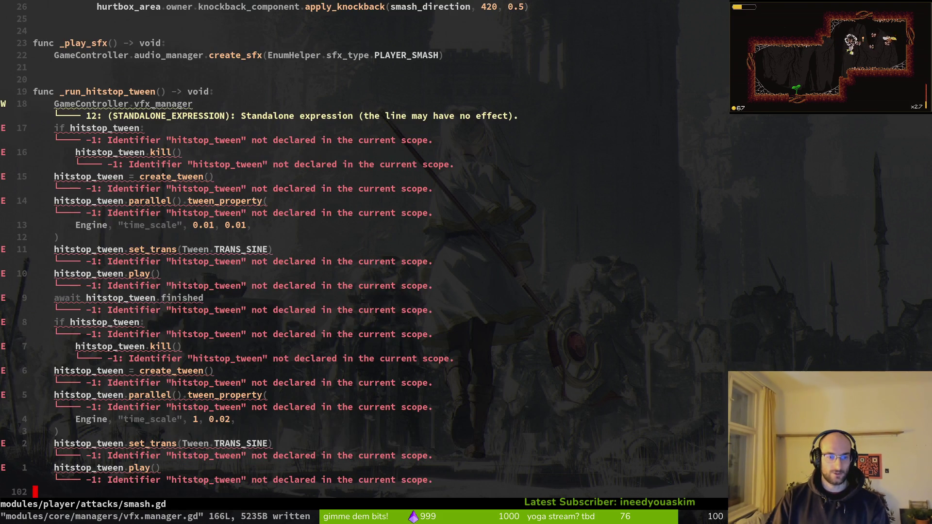
Move the _run_hitstop_tween function from smash.gd to the end of vfx.manager.gd, saving both.
{"action": "key", "text": "k"}
{"action": "type", "text": "18k"}
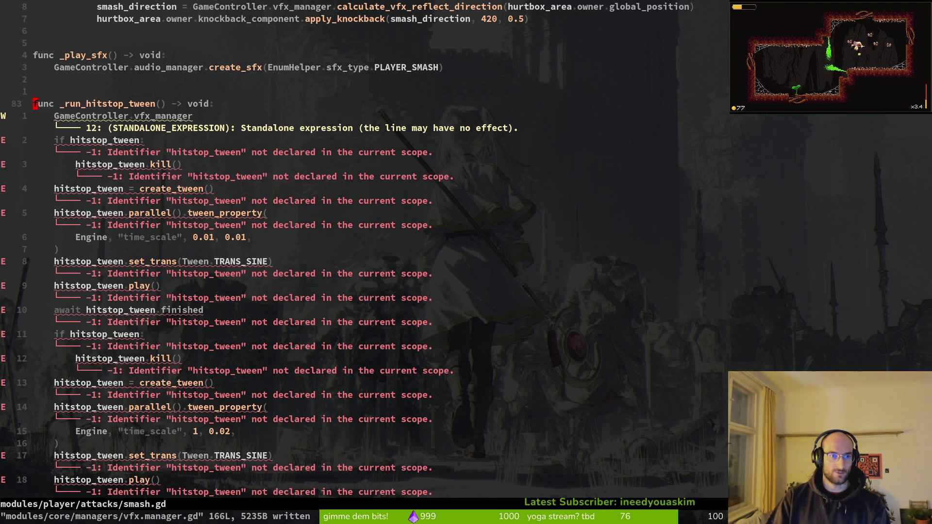
{"action": "type", "text": "VGd:w"}
{"action": "key", "text": "Return"}
{"action": "key", "text": "ctrl+6"}
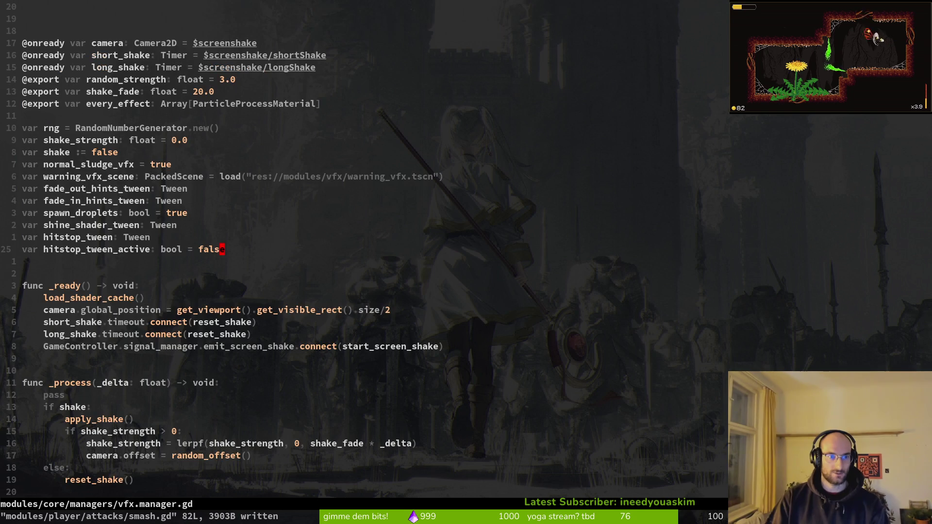
{"action": "key", "text": "ctrl+d"}
{"action": "key", "text": "ctrl+d"}
{"action": "key", "text": "ctrl+d"}
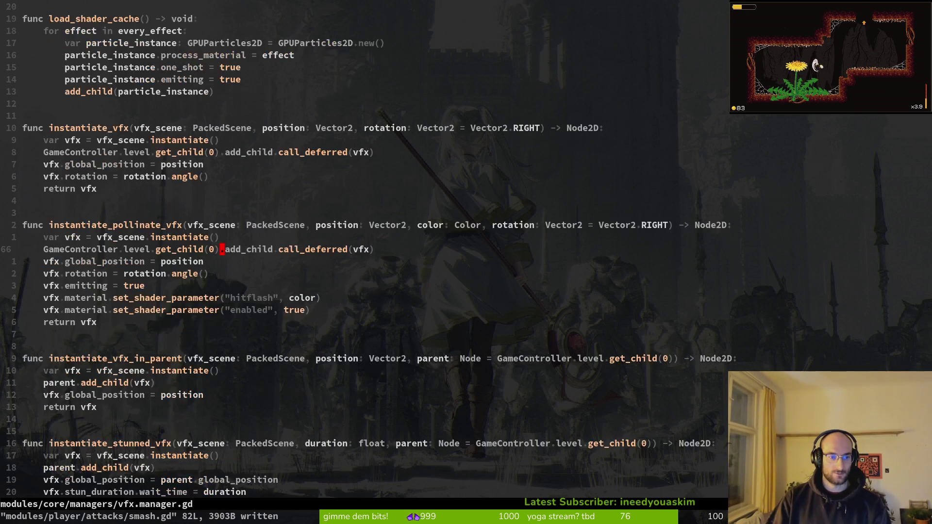
{"action": "type", "text": "G"}
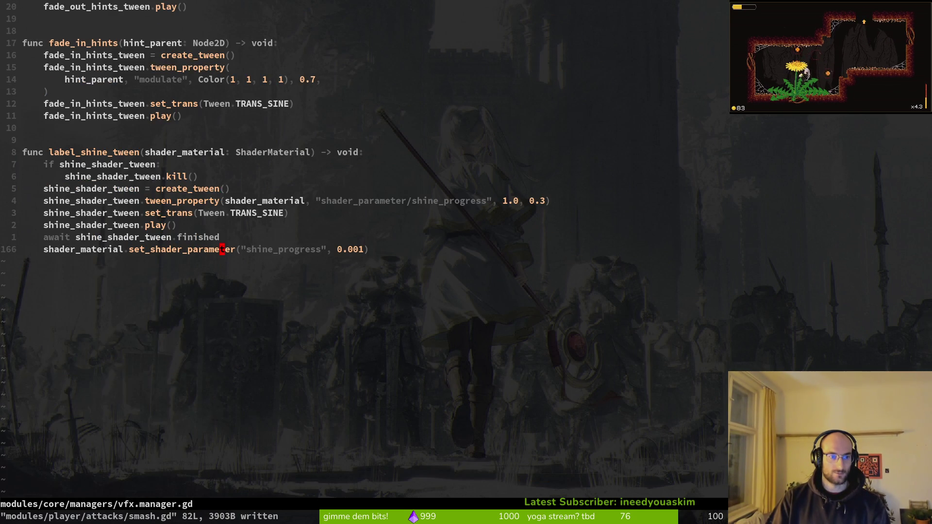
{"action": "type", "text": "p:w"}
{"action": "key", "text": "Return"}
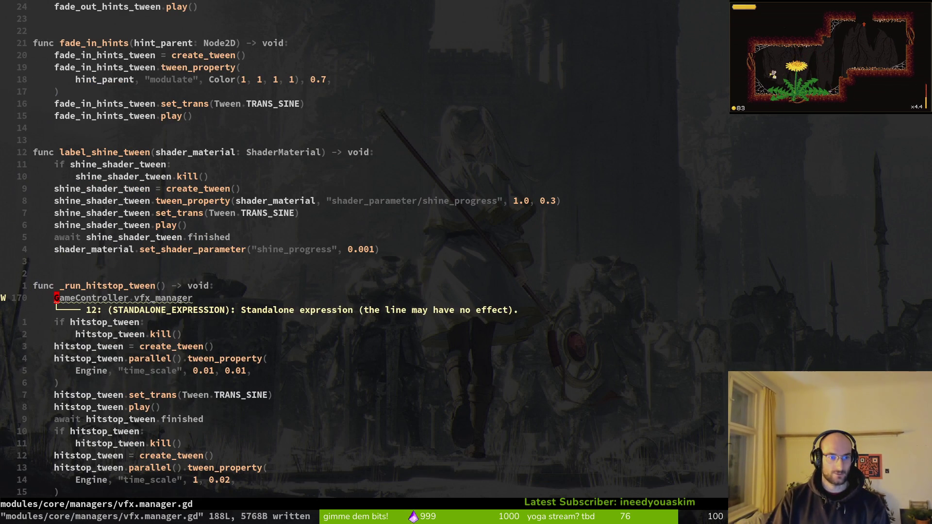
Remove the leftover GameController.vfx_manager line from the pasted function and save.
{"action": "key", "text": "j"}
{"action": "key", "text": "j"}
{"action": "key", "text": "c"}
{"action": "key", "text": "c"}
{"action": "key", "text": "Escape"}
{"action": "key", "text": "d"}
{"action": "key", "text": "d"}
{"action": "type", "text": ":w"}
{"action": "key", "text": "Return"}
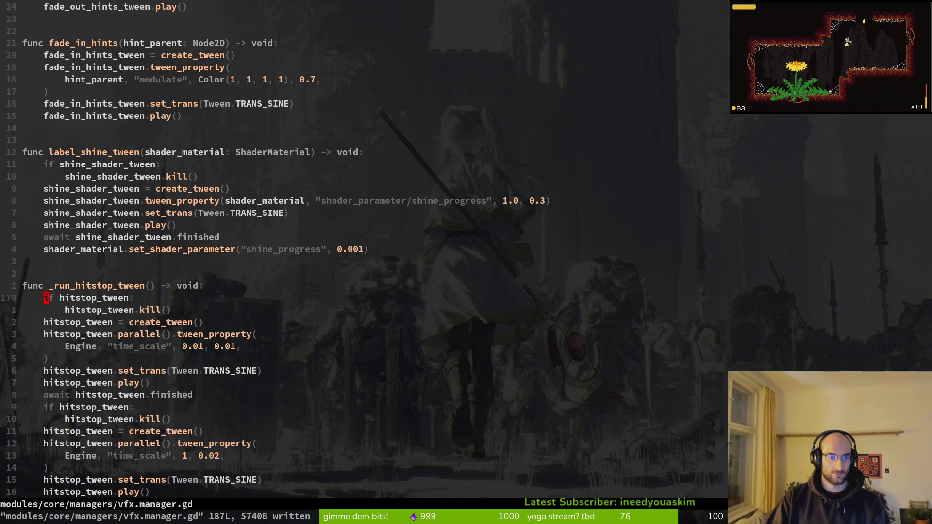
Add 'if hitstop_tween_active: return' at the top of the function.
{"action": "type", "text": "Oi"}
{"action": "key", "text": "BackSpace"}
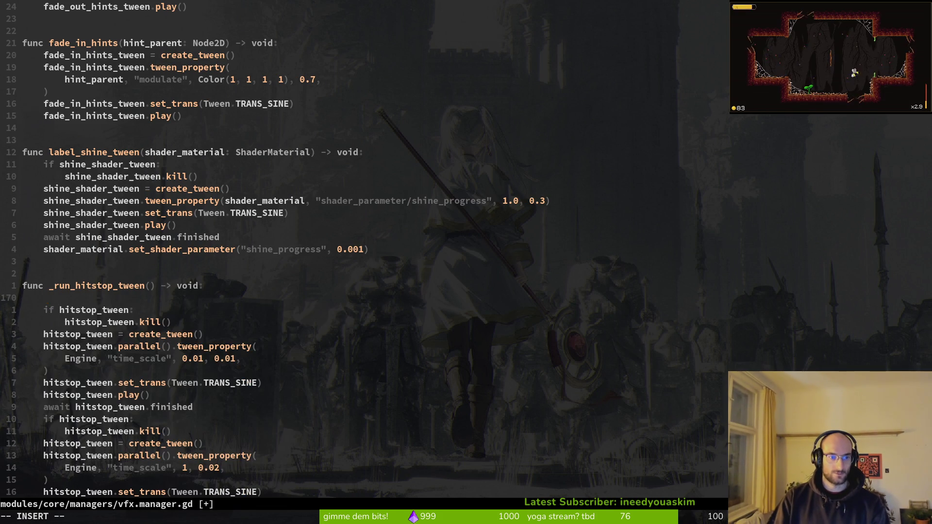
{"action": "type", "text": "if hi"}
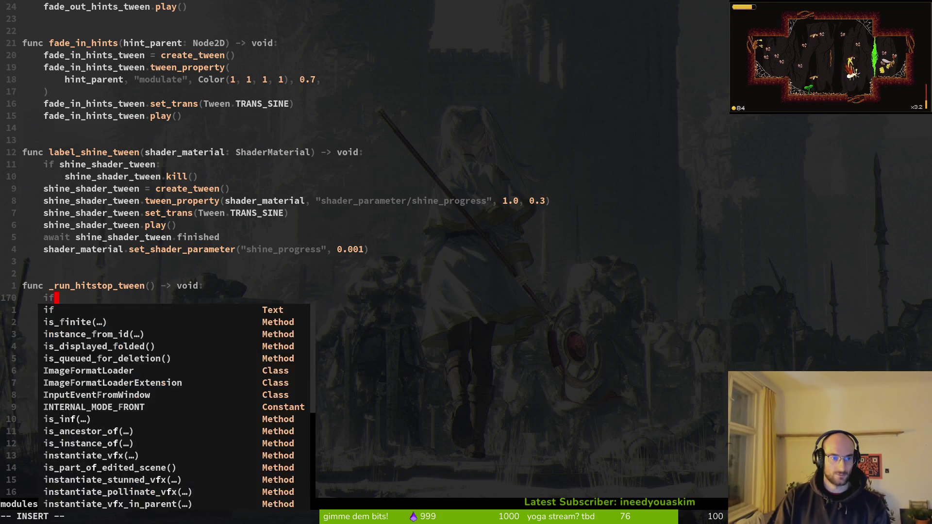
{"action": "key", "text": "Tab"}
{"action": "key", "text": "Tab"}
{"action": "key", "text": "Return"}
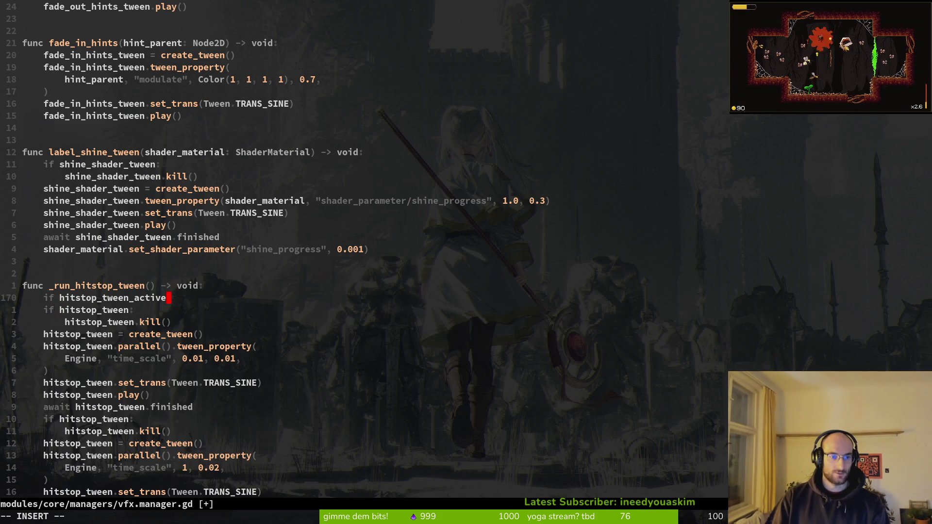
{"action": "key", "text": "Return"}
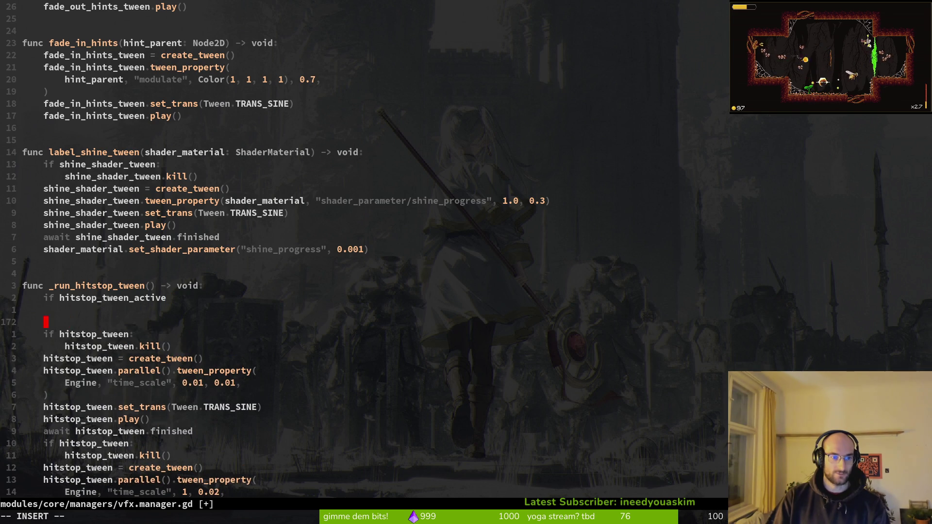
{"action": "key", "text": "BackSpace"}
{"action": "type", "text": ":"}
{"action": "key", "text": "Return"}
{"action": "type", "text": "return"}
{"action": "key", "text": "Escape"}
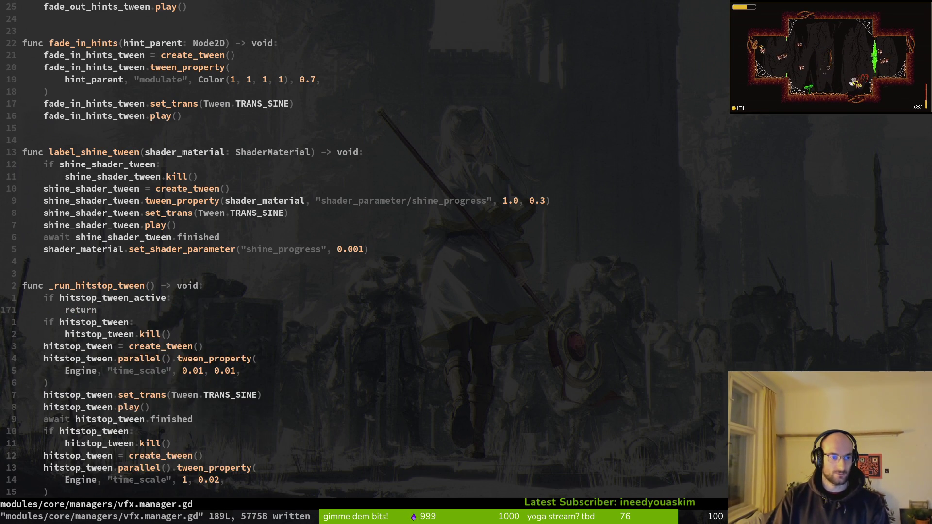
Add an else branch setting hitstop_tween_active = true and save.
{"action": "key", "text": "o"}
{"action": "key", "text": "Tab"}
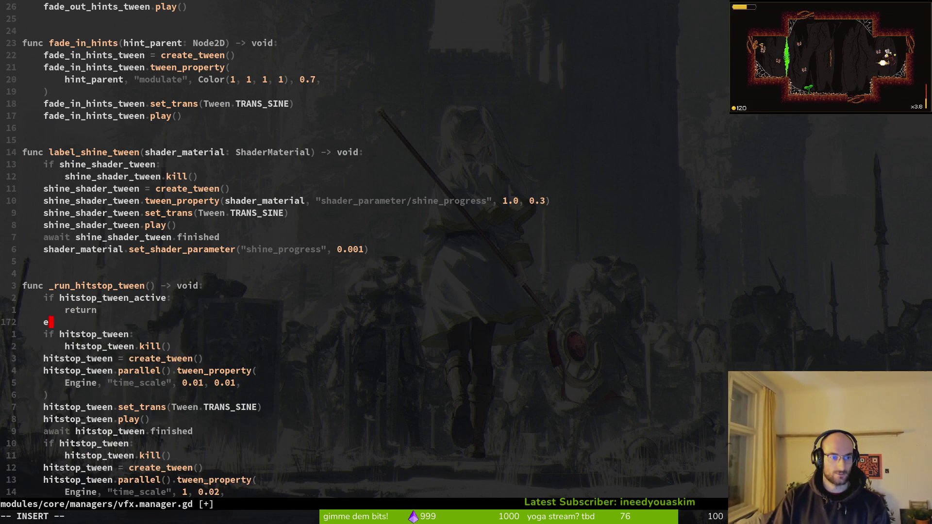
{"action": "type", "text": "else"}
{"action": "key", "text": "Return"}
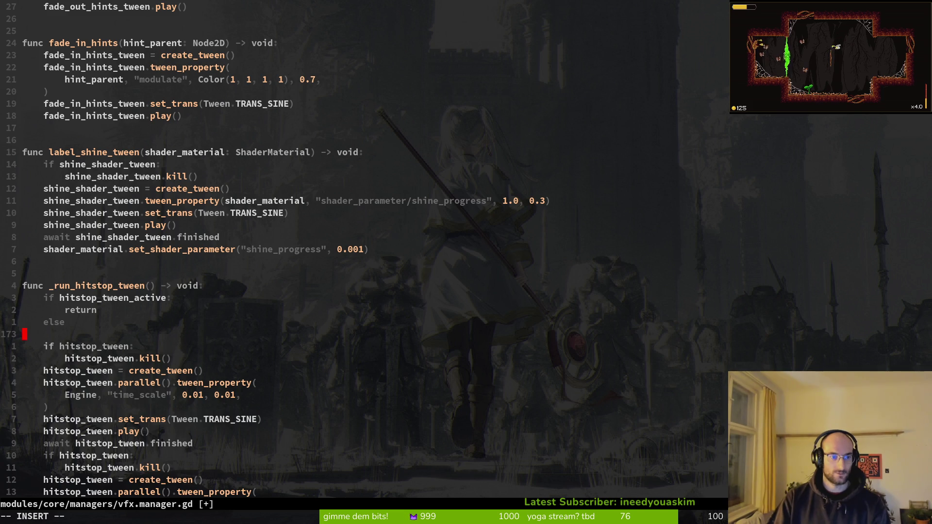
{"action": "key", "text": "BackSpace"}
{"action": "type", "text": ":"}
{"action": "key", "text": "Return"}
{"action": "type", "text": "hyit"}
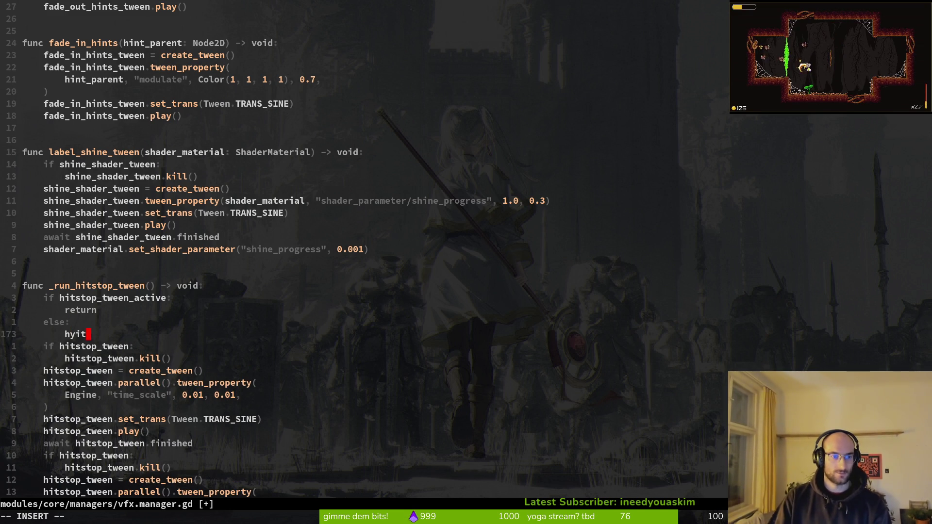
{"action": "key", "text": "BackSpace"}
{"action": "key", "text": "BackSpace"}
{"action": "key", "text": "BackSpace"}
{"action": "type", "text": "it"}
{"action": "key", "text": "Return"}
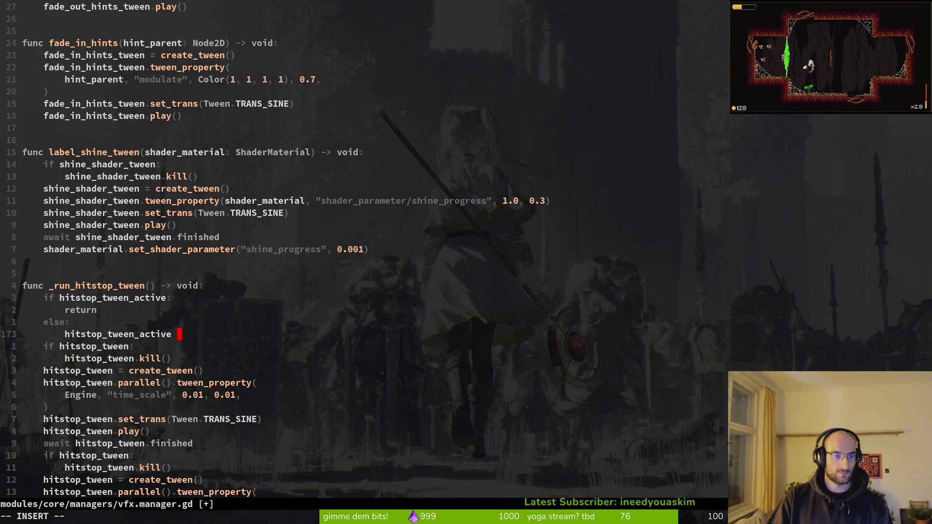
{"action": "type", "text": "= true"}
{"action": "key", "text": "Escape"}
{"action": "type", "text": ":write"}
{"action": "key", "text": "Return"}
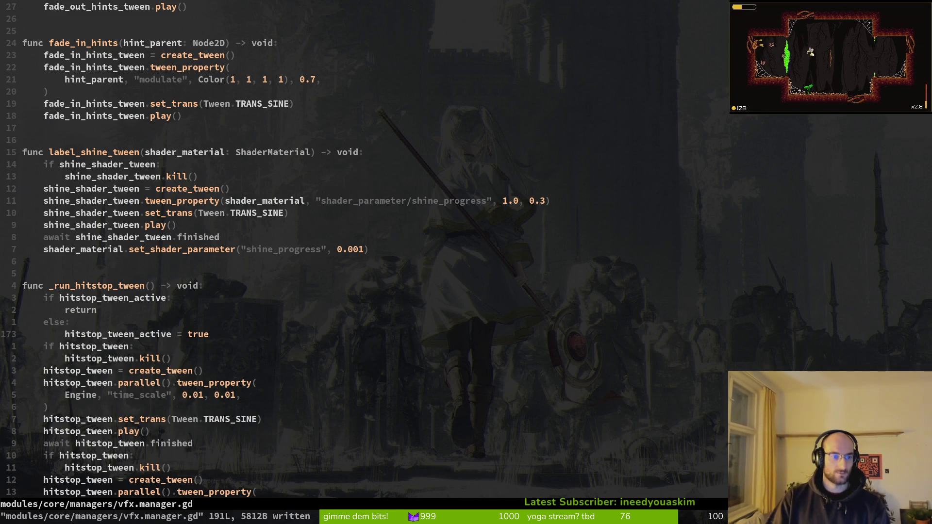
Indent the tween body under the else branch and save.
{"action": "key", "text": "shift+v"}
{"action": "key", "text": "braceright"}
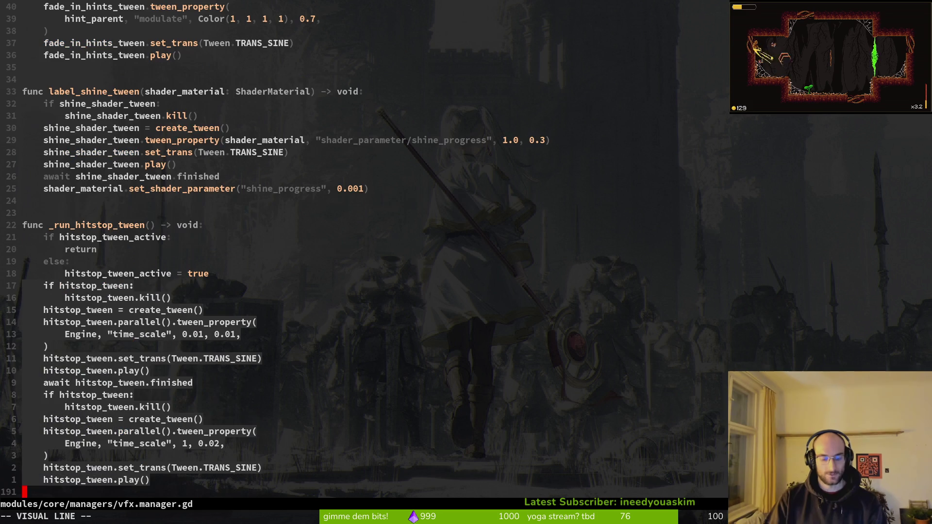
{"action": "key", "text": "greater"}
{"action": "type", "text": ":w"}
{"action": "key", "text": "Return"}
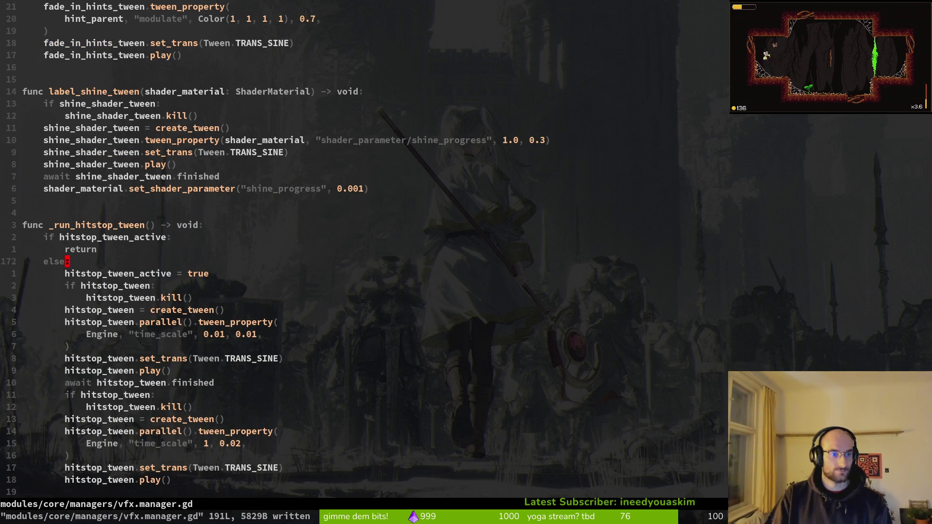
{"action": "type", "text": ":write"}
{"action": "key", "text": "Return"}
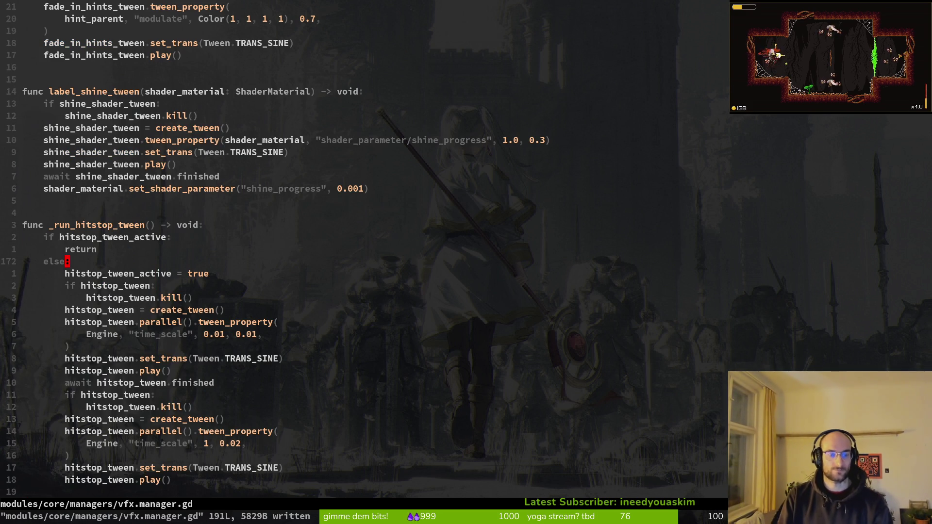
Append hitstop_tween_active = false at the end of the function and save.
{"action": "key", "text": "k"}
{"action": "key", "text": "j"}
{"action": "key", "text": "k"}
{"action": "key", "text": "V"}
{"action": "key", "text": "Escape"}
{"action": "key", "text": "0"}
{"action": "key", "text": "j"}
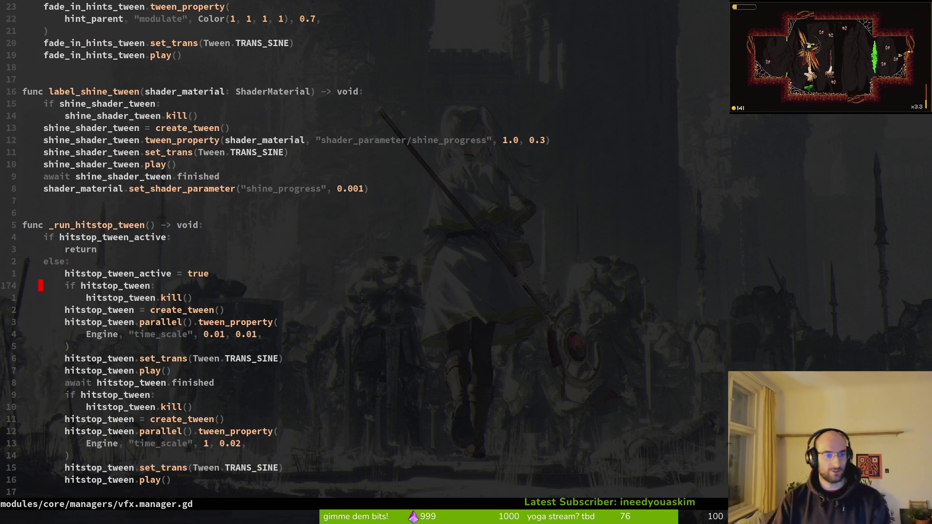
{"action": "key", "text": "G"}
{"action": "key", "text": "k"}
{"action": "key", "text": "p"}
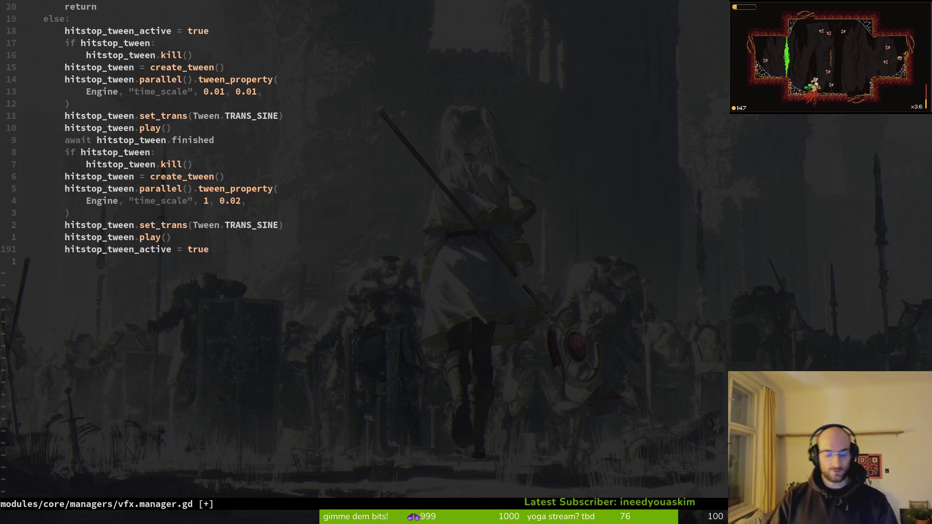
{"action": "type", "text": "ciwfalse"}
{"action": "key", "text": "Escape"}
{"action": "type", "text": ":w"}
{"action": "key", "text": "Return"}
In smash.gd, prefix the hitstop call with GameController.vfx_manager. and save.
{"action": "key", "text": "alt+Tab"}
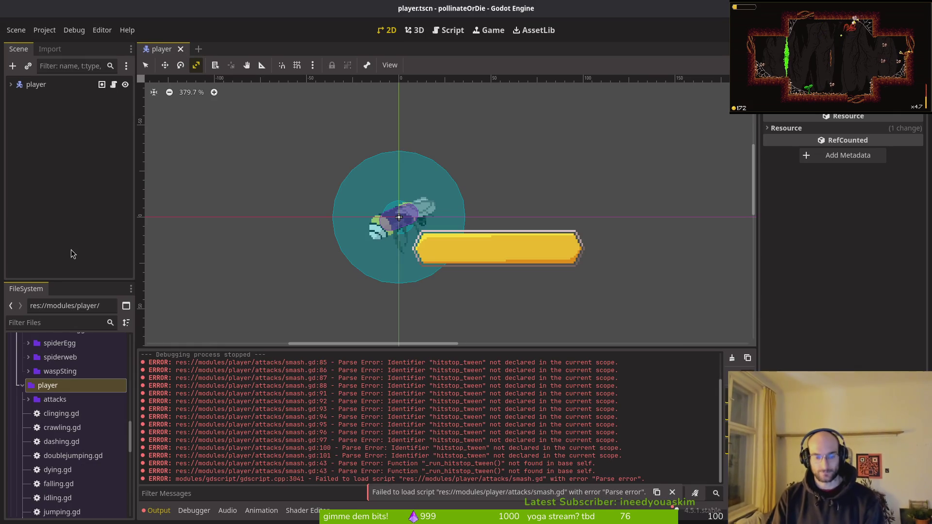
{"action": "key", "text": "alt+Tab"}
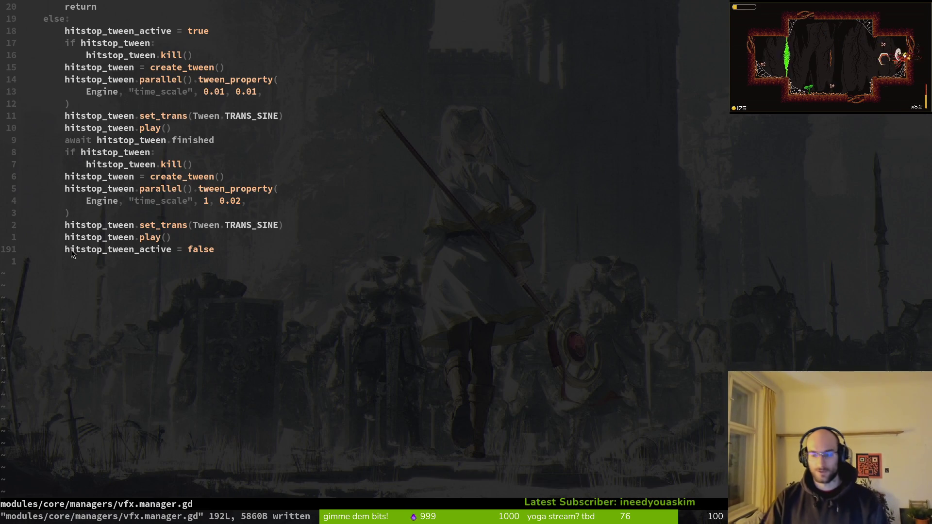
{"action": "key", "text": "space"}
{"action": "key", "text": "f"}
{"action": "key", "text": "f"}
{"action": "type", "text": "smas"}
{"action": "key", "text": "Escape"}
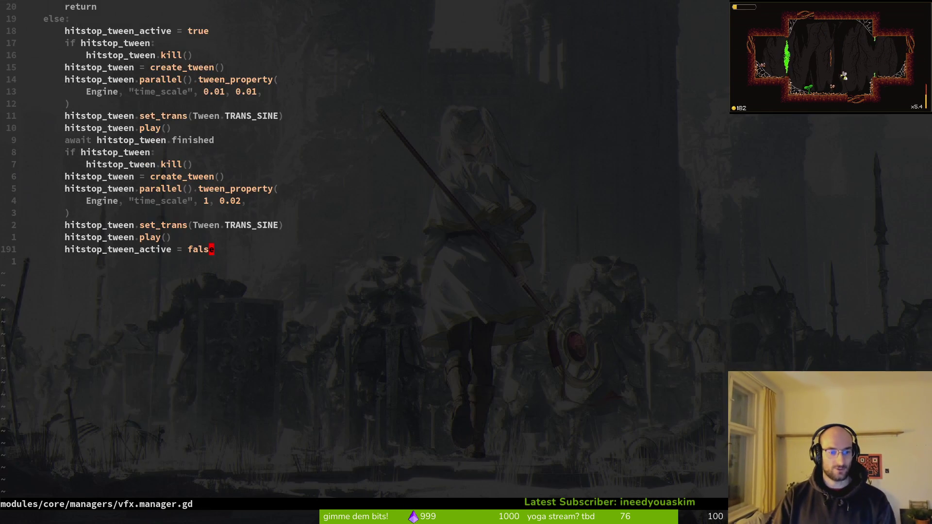
{"action": "key", "text": "ctrl+6"}
{"action": "key", "text": "ctrl+u"}
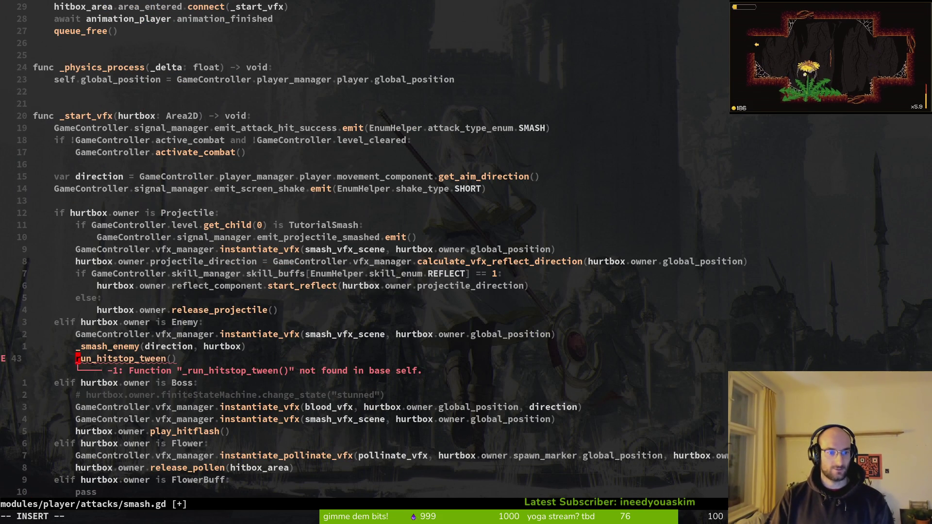
{"action": "type", "text": "GameController.vf"}
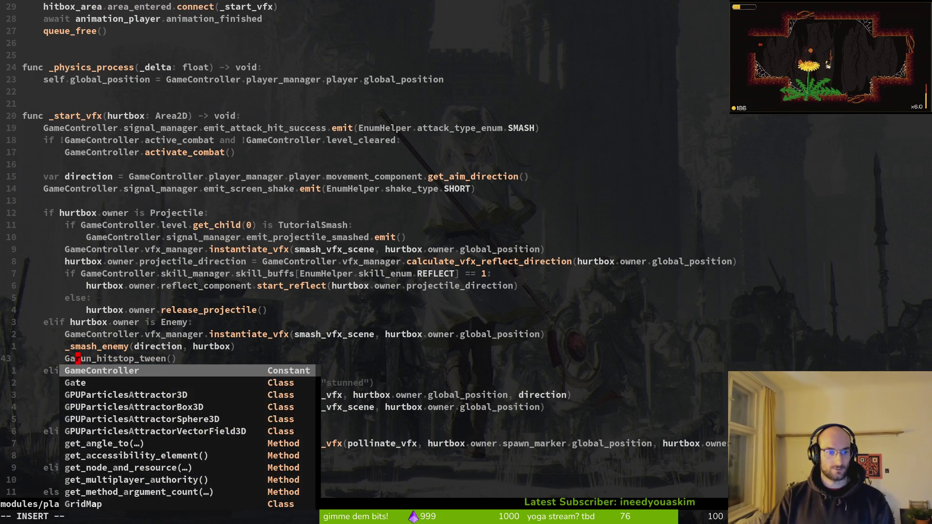
{"action": "key", "text": "Tab"}
{"action": "type", "text": "."}
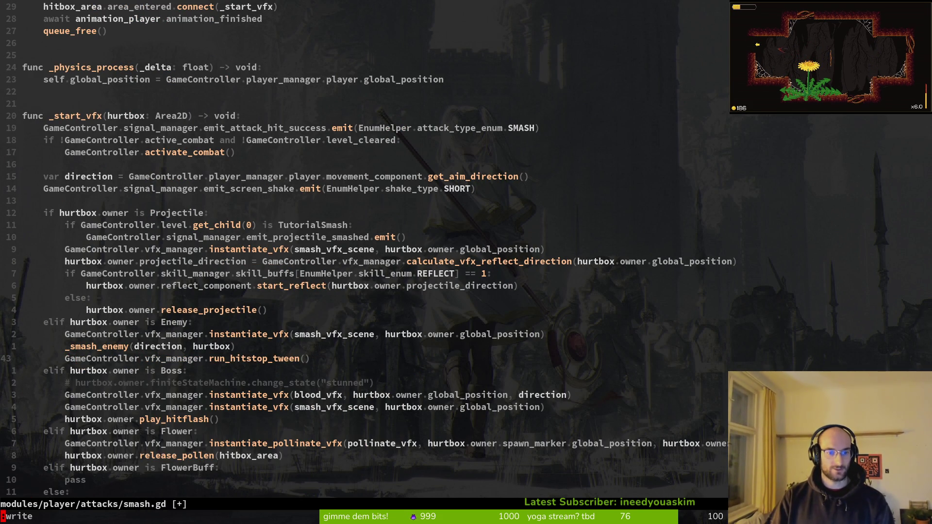
{"action": "key", "text": "Return"}
Rename _run_hitstop_tween to run_hitstop_tween in vfx.manager.gd and save.
{"action": "key", "text": "ctrl+o"}
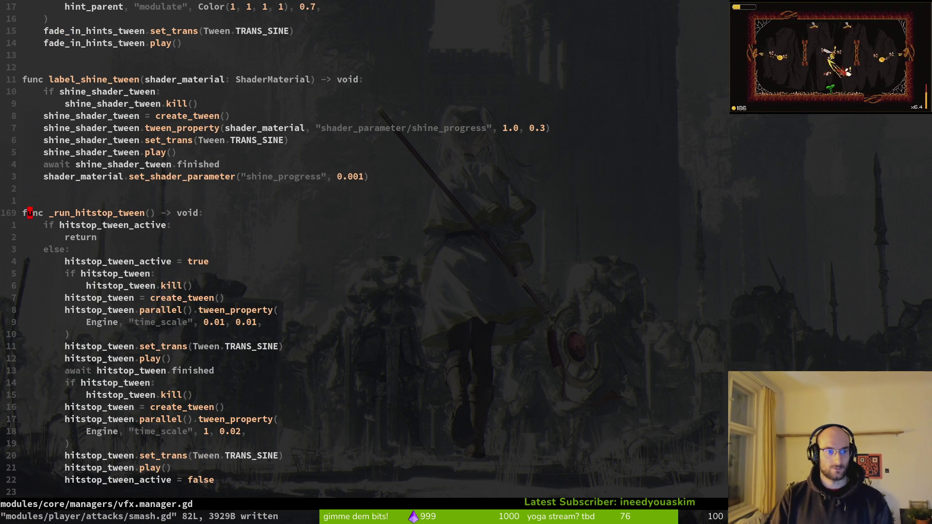
{"action": "type", "text": "s_"}
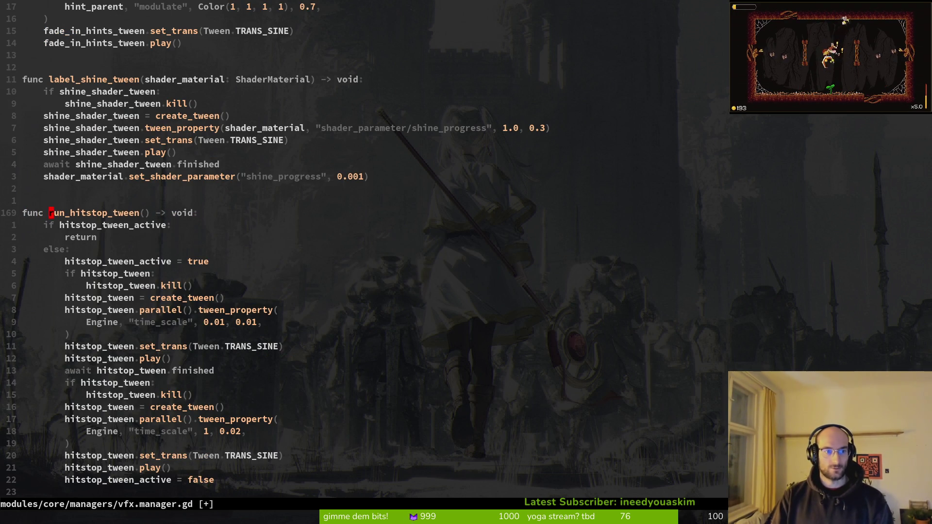
{"action": "type", "text": ":w"}
{"action": "key", "text": "Return"}
{"action": "key", "text": "ctrl+o"}
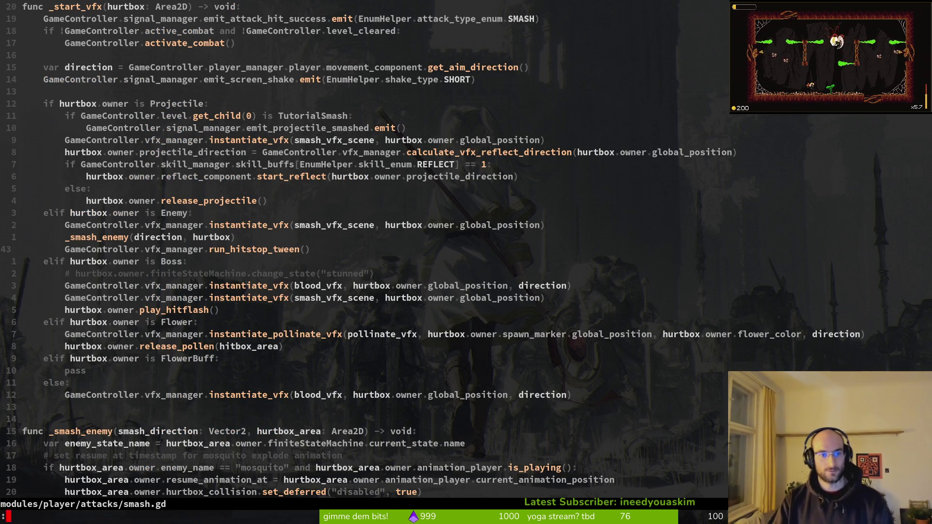
{"action": "key", "text": "ctrl+z"}
Stage vfx.manager.gd, dashing.state.gd and smash.gd in tig status.
{"action": "type", "text": "tig status"}
{"action": "key", "text": "Return"}
{"action": "key", "text": "j"}
{"action": "key", "text": "j"}
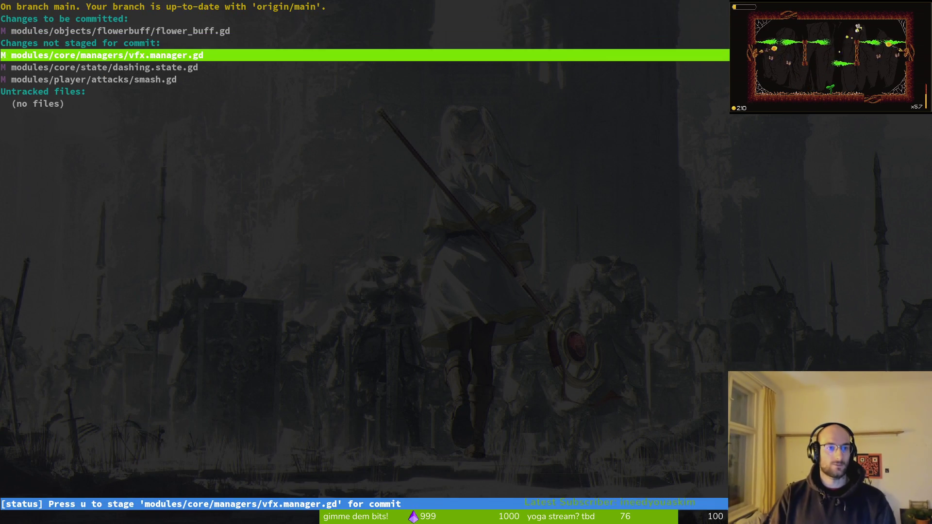
{"action": "key", "text": "Return"}
{"action": "key", "text": "u"}
{"action": "key", "text": "u"}
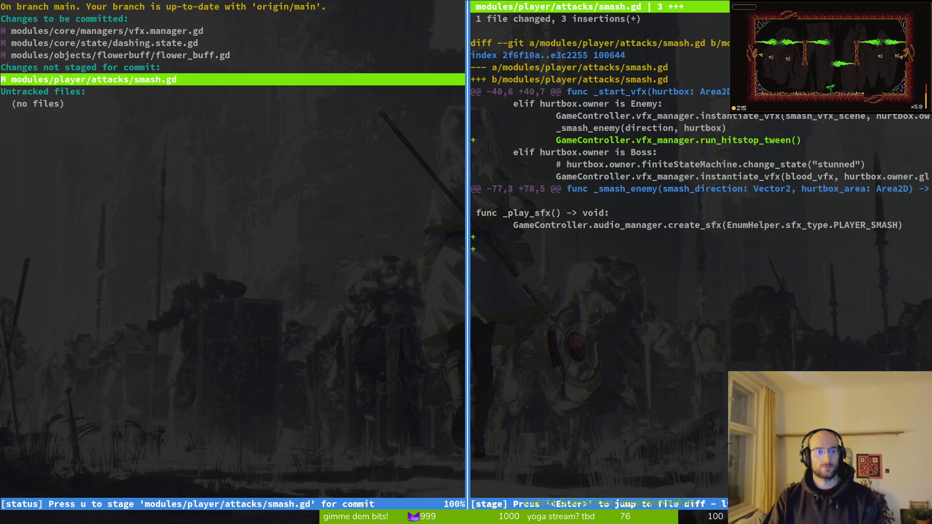
{"action": "key", "text": "u"}
{"action": "key", "text": "q"}
{"action": "key", "text": "k"}
{"action": "key", "text": "k"}
{"action": "key", "text": "k"}
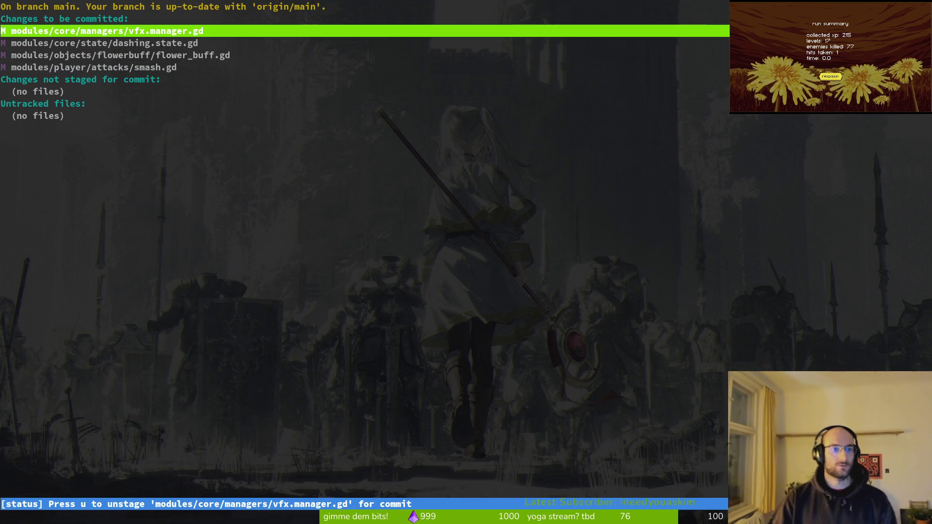
{"action": "key", "text": "Return"}
{"action": "key", "text": "q"}
{"action": "key", "text": "q"}
Run the game from Godot and continue the saved game.
{"action": "type", "text": "git"}
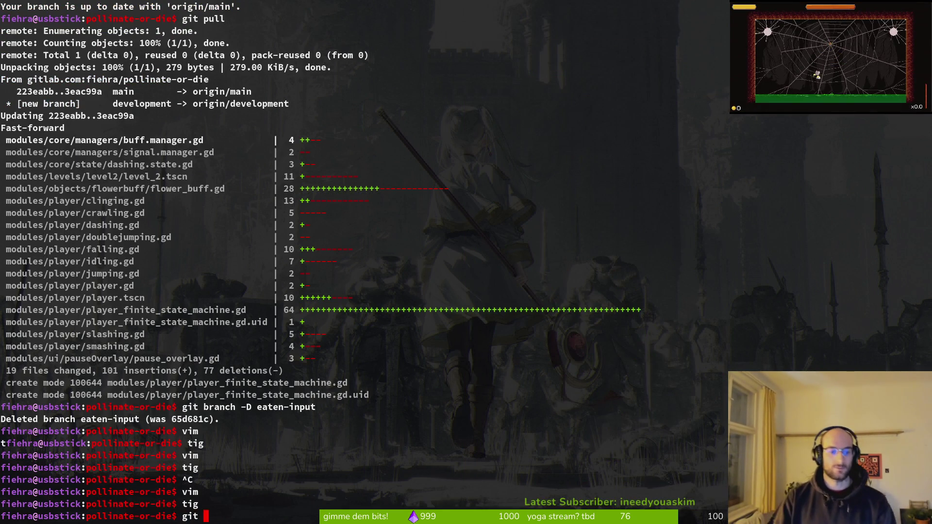
{"action": "key", "text": "alt+Tab"}
{"action": "key", "text": "F5"}
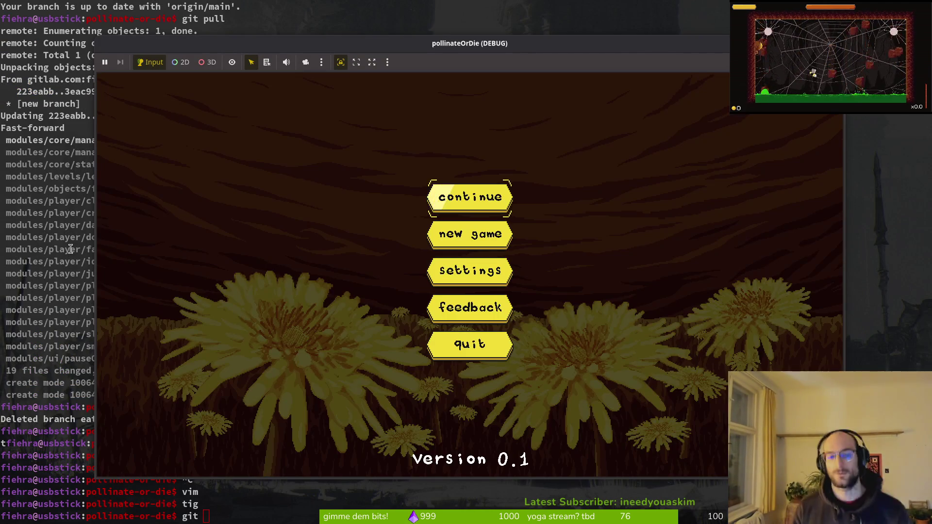
{"action": "key", "text": "Return"}
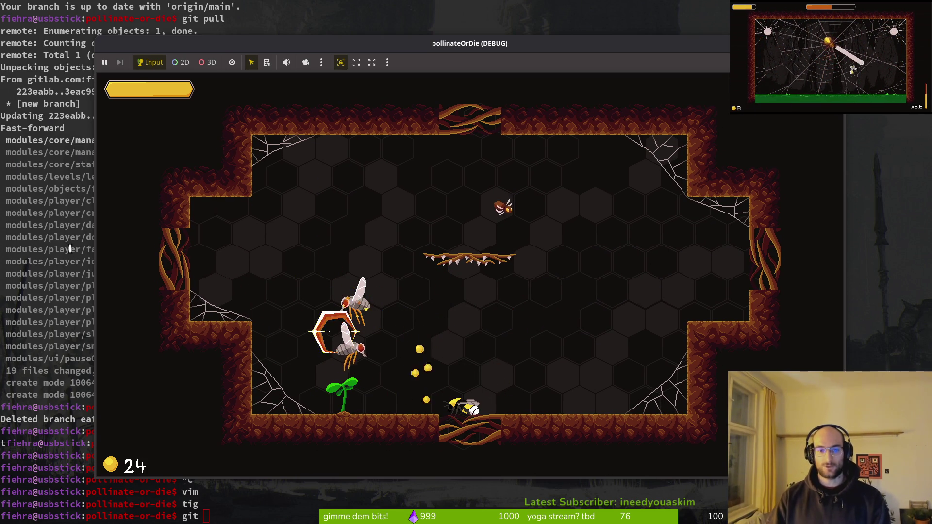
Close the pollinateOrDie (DEBUG) game window after playing the level.
{"action": "key", "text": "alt+F4"}
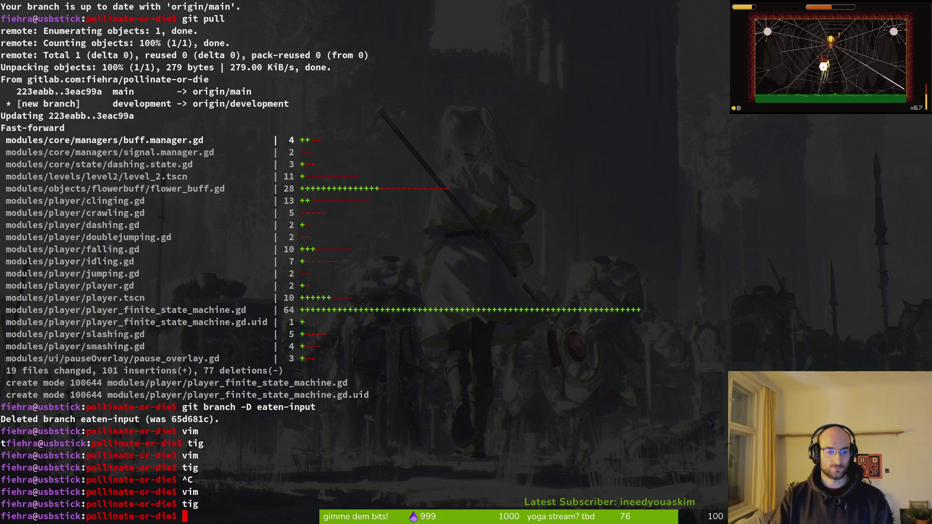
Reopen vfx.manager.gd in vim, tweak the hitstop recovery tween duration, and relaunch the game.
{"action": "type", "text": "vim"}
{"action": "key", "text": "Return"}
{"action": "key", "text": "ctrl+p"}
{"action": "type", "text": "vfx.manager"}
{"action": "key", "text": "Return"}
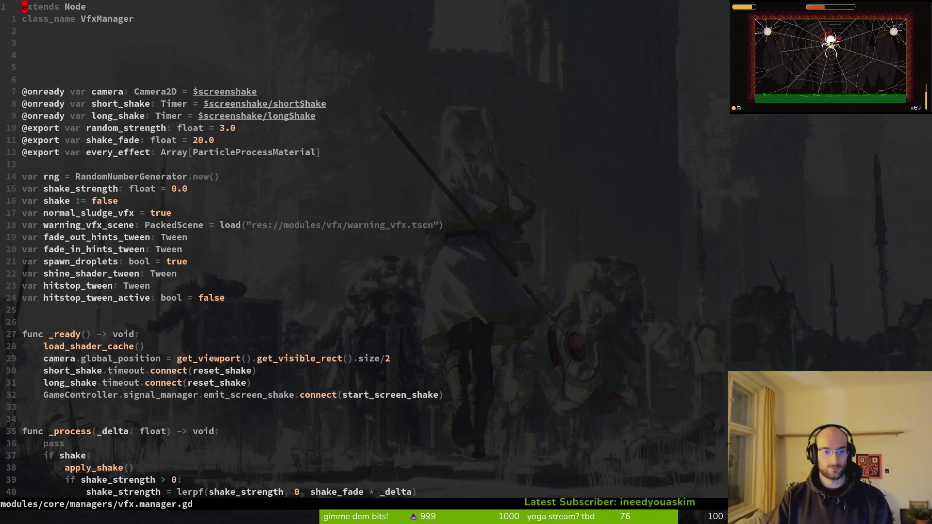
{"action": "scroll", "coordinate": [365, 248], "scroll_direction": "down", "scroll_amount": 20}
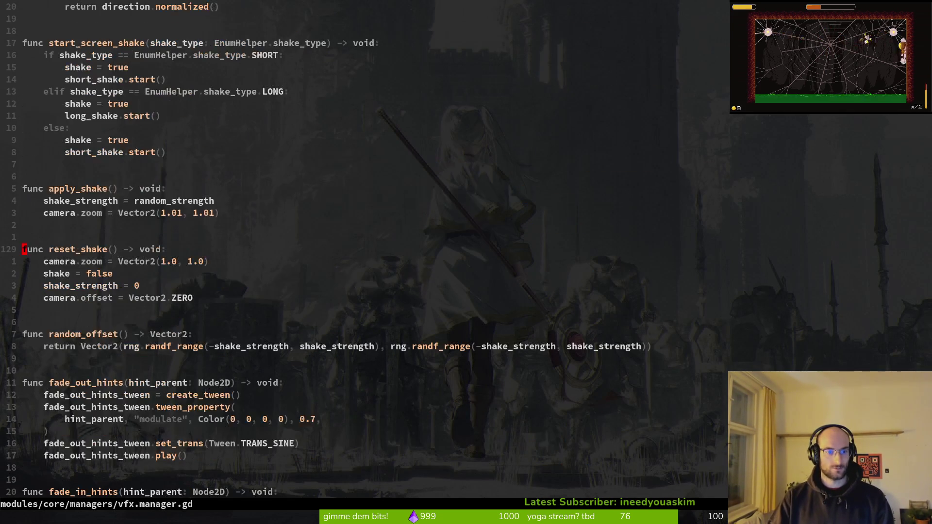
{"action": "key", "text": "ctrl+d"}
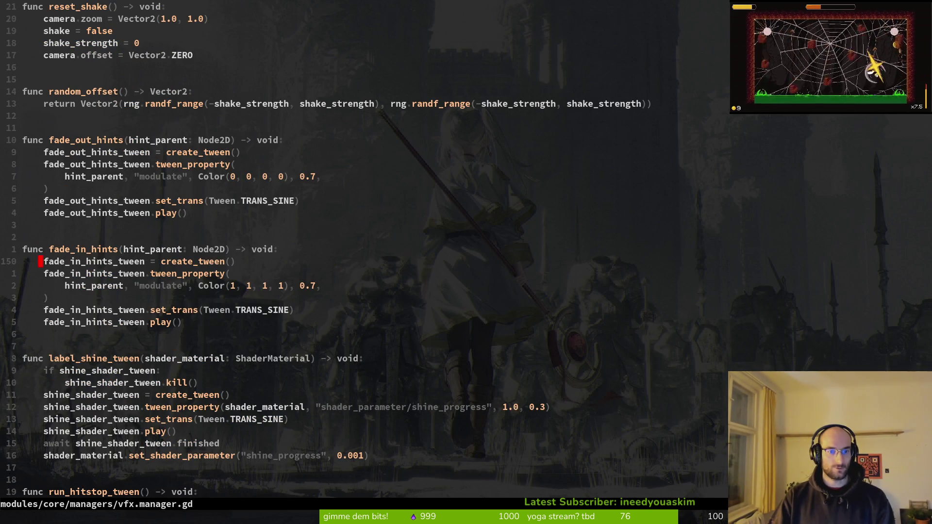
{"action": "key", "text": "ctrl+d"}
{"action": "key", "text": "ctrl+d"}
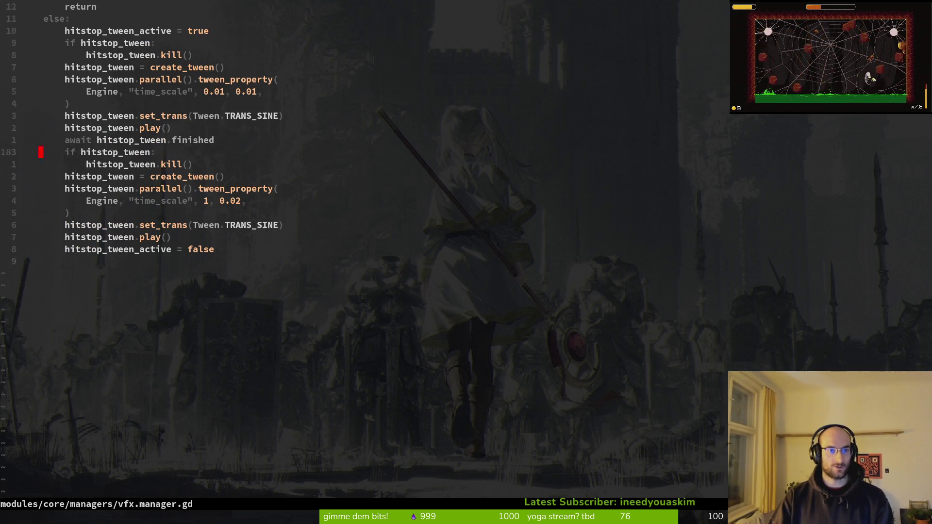
{"action": "key", "text": "k"}
{"action": "key", "text": "k"}
{"action": "key", "text": "k"}
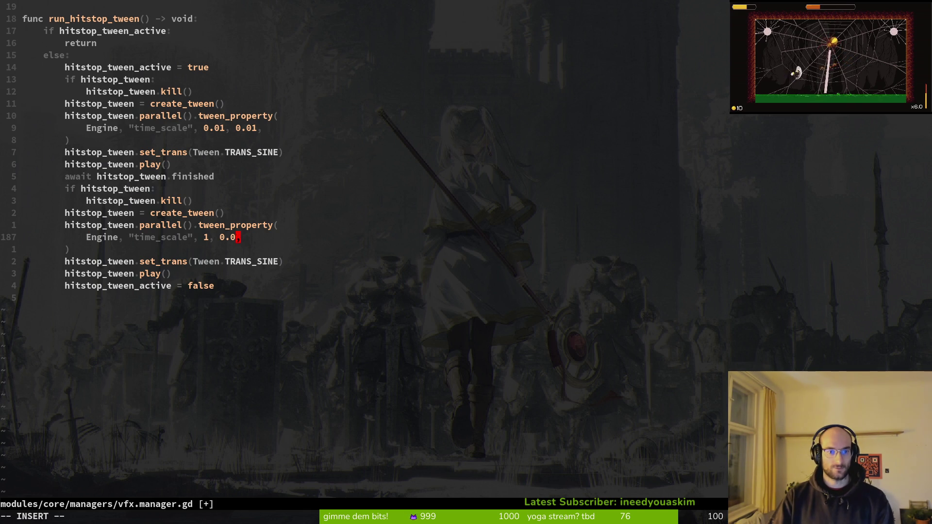
{"action": "key", "text": "F5"}
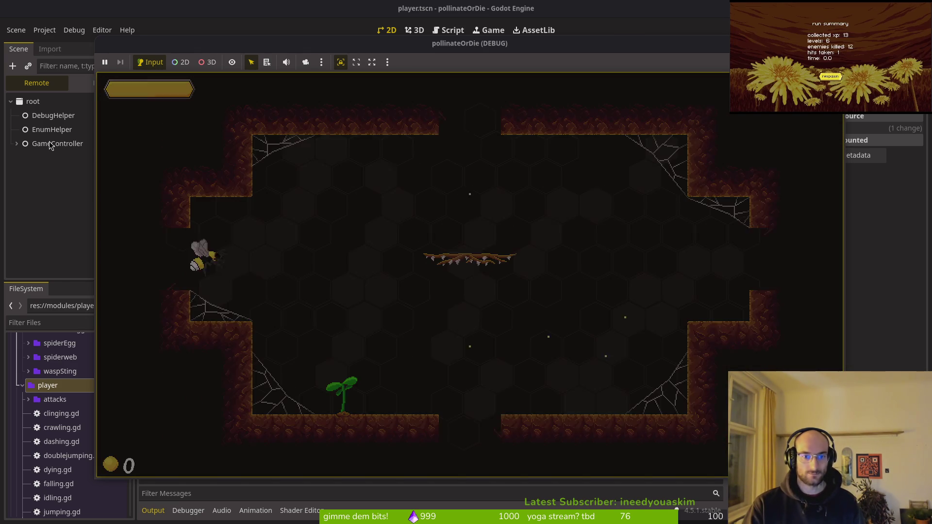
Fight the mosquito in the cave to judge how the hitstop feels.
{"action": "key", "text": "Right"}
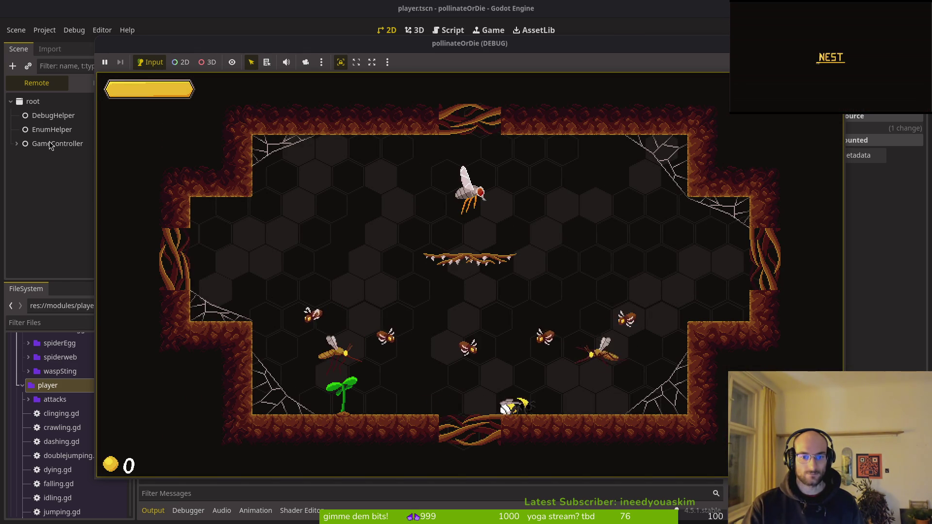
{"action": "key", "text": "space"}
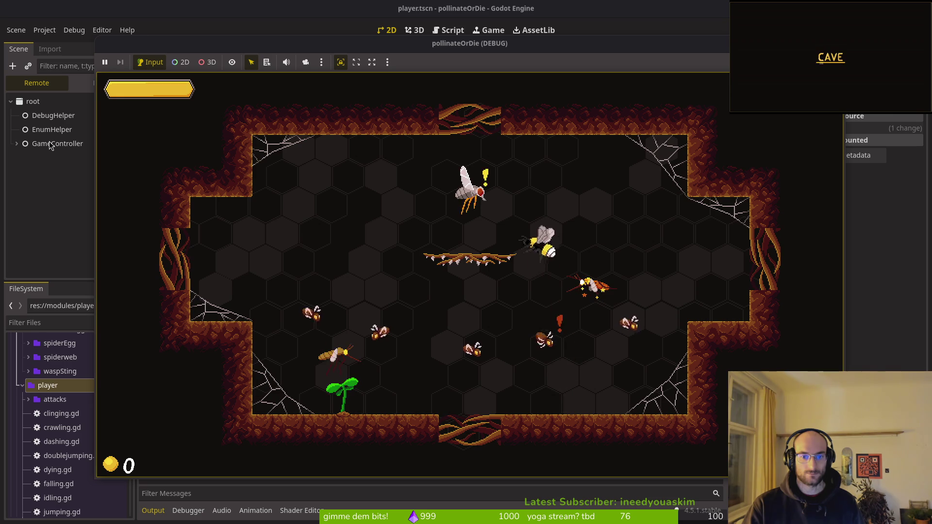
{"action": "key", "text": "Left"}
{"action": "key", "text": "Right"}
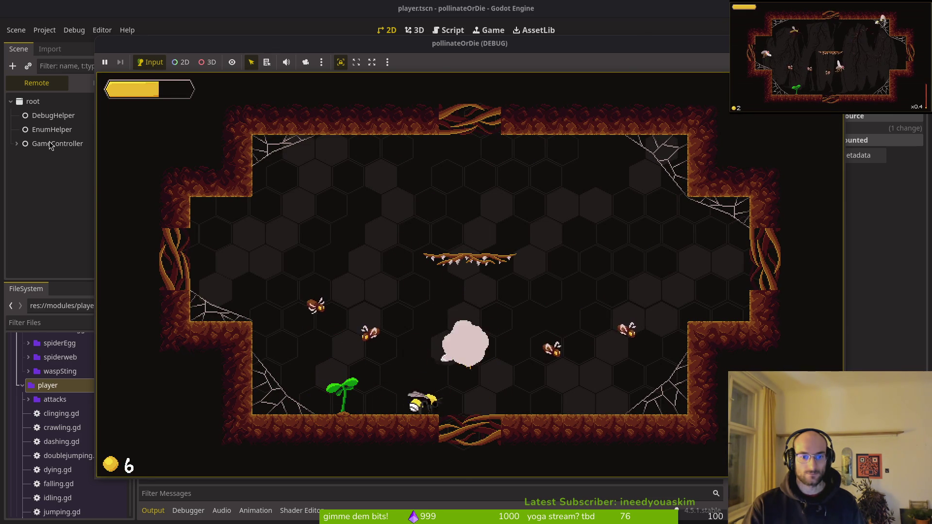
{"action": "key", "text": "space"}
{"action": "key", "text": "space"}
{"action": "key", "text": "Left"}
{"action": "key", "text": "space"}
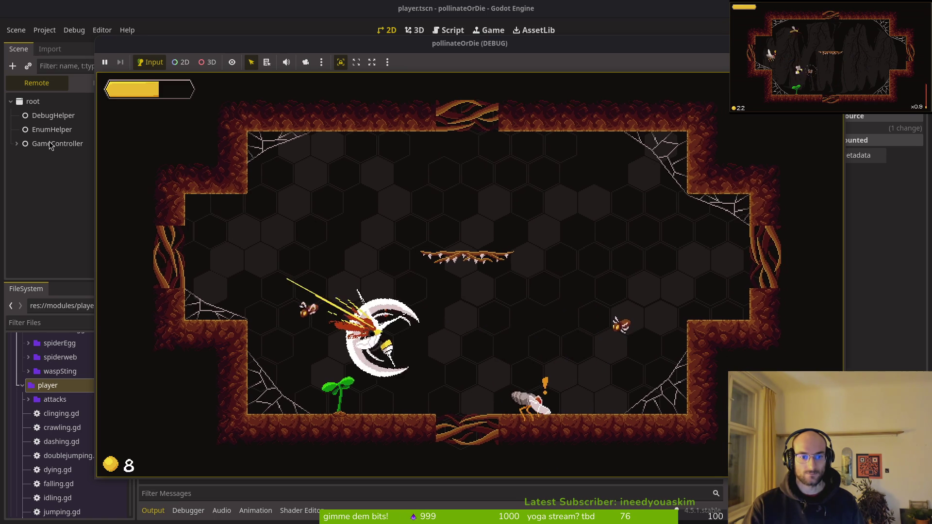
{"action": "key", "text": "space"}
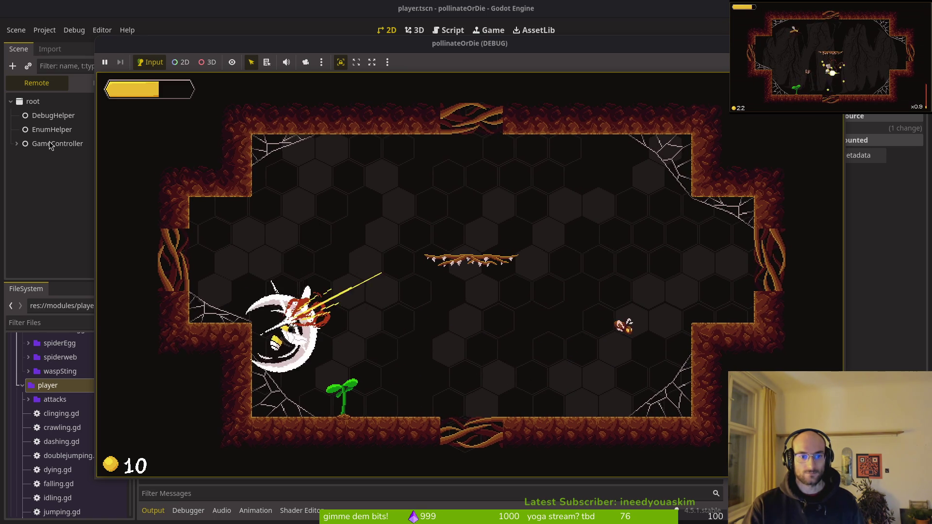
{"action": "key", "text": "Up"}
{"action": "key", "text": "space"}
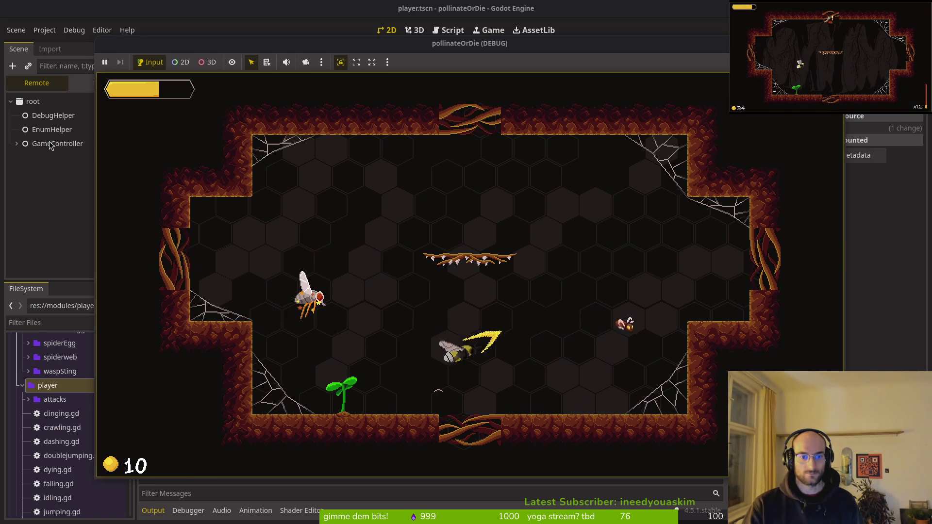
{"action": "key", "text": "space"}
{"action": "key", "text": "Up"}
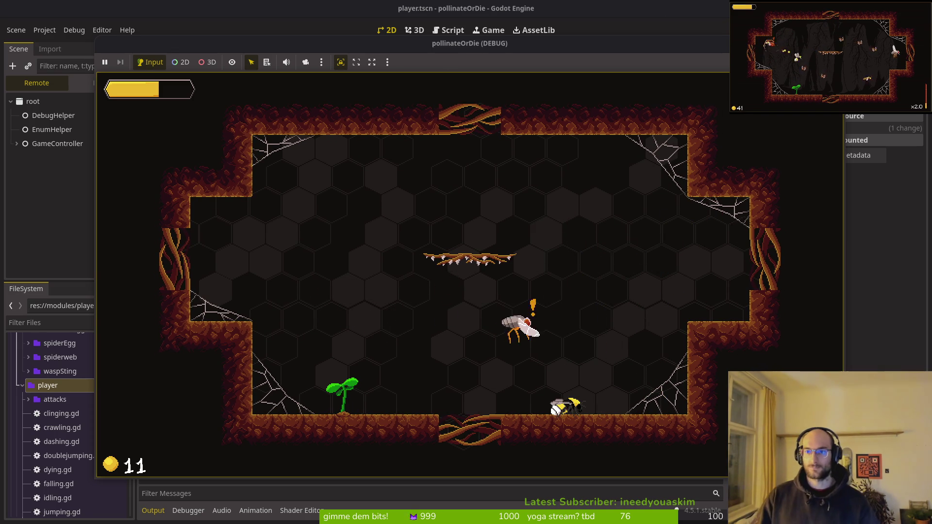
Change the hitstop recovery duration in vfx.manager.gd to 0.025 and relaunch the game.
{"action": "key", "text": "alt+Tab"}
{"action": "type", "text": "s2"}
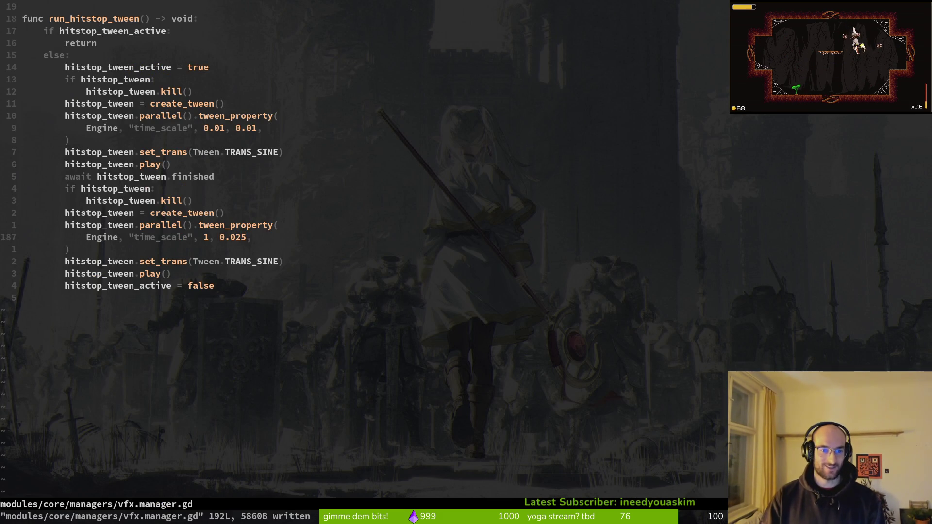
{"action": "key", "text": "alt+Tab"}
{"action": "key", "text": "F5"}
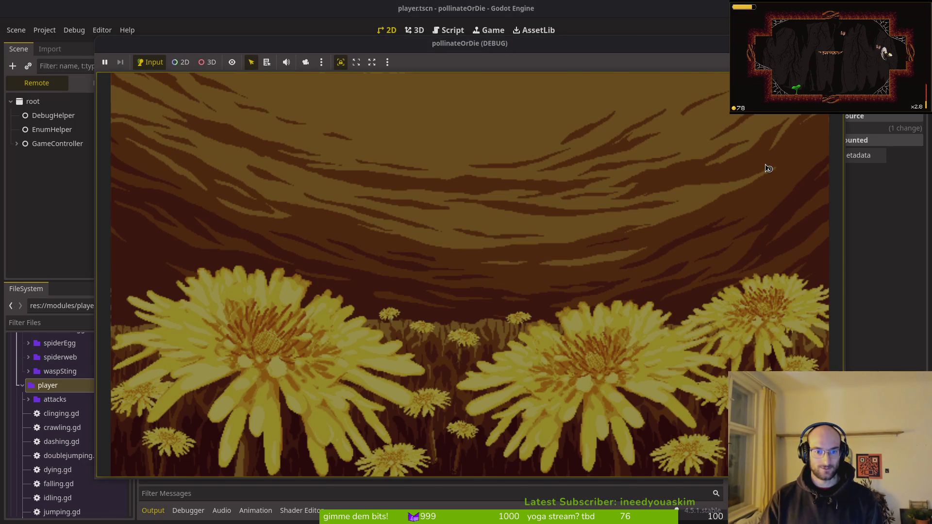
Enter the game and fight the mosquito again to recheck the 0.025 hitstop.
{"action": "key", "text": "Return"}
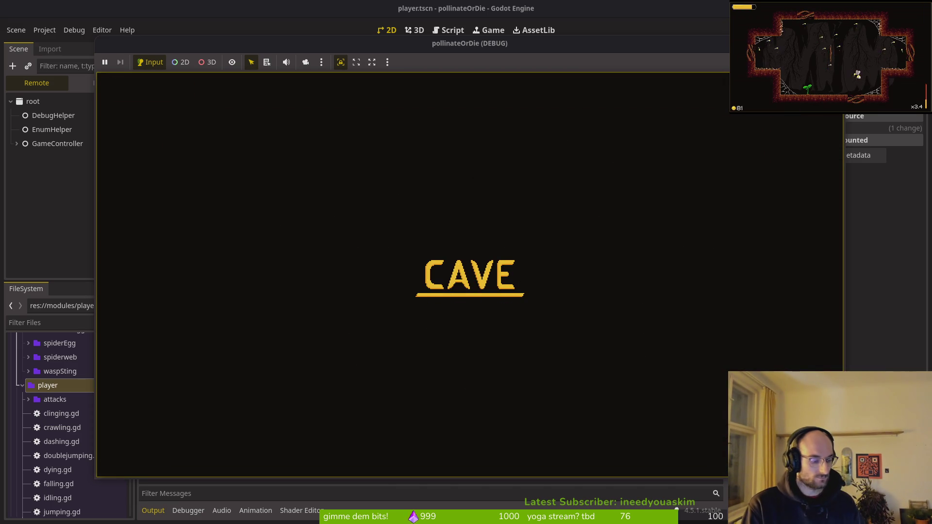
{"action": "key", "text": "Right"}
{"action": "key", "text": "x"}
{"action": "key", "text": "space"}
{"action": "key", "text": "x"}
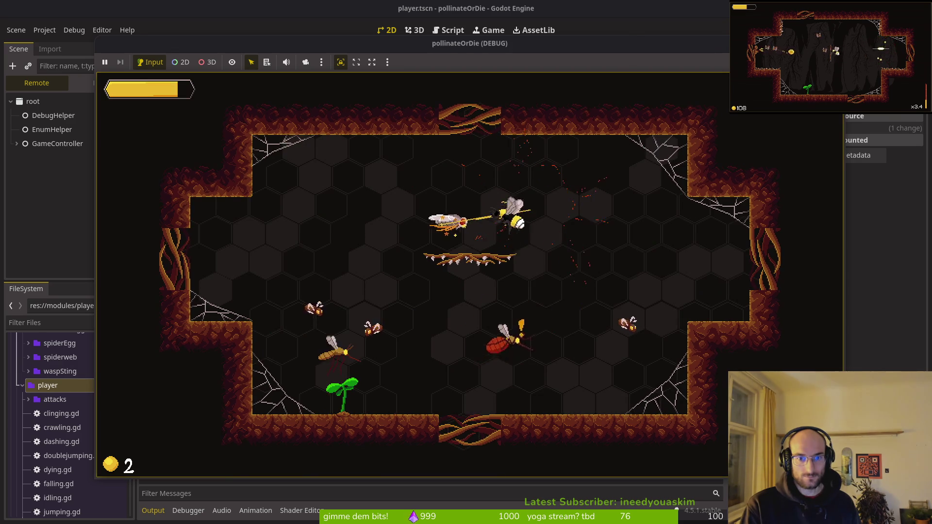
{"action": "key", "text": "x"}
{"action": "key", "text": "Left"}
{"action": "key", "text": "x"}
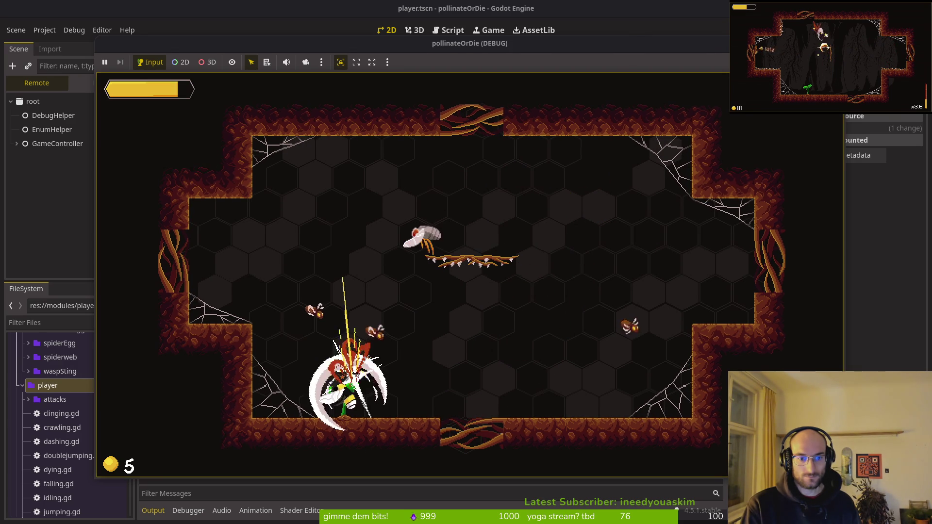
{"action": "key", "text": "space"}
{"action": "key", "text": "x"}
{"action": "key", "text": "x"}
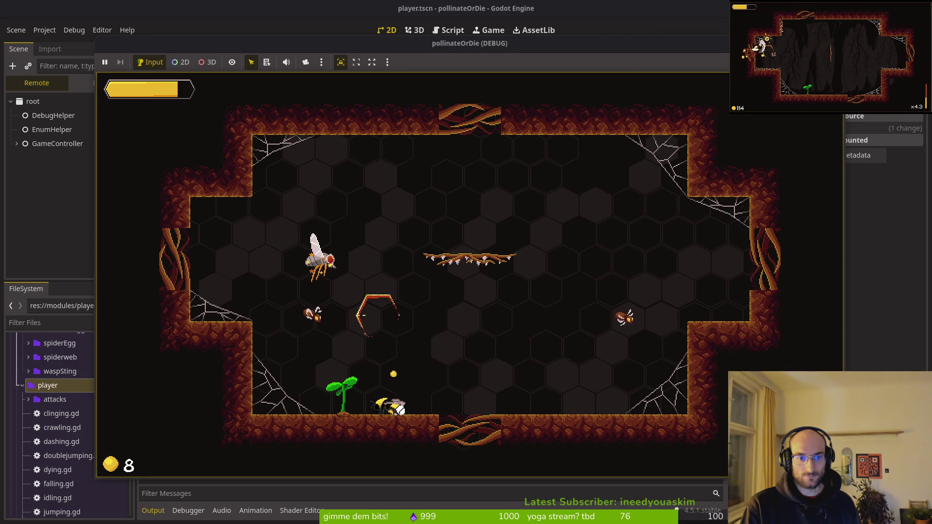
{"action": "key", "text": "x"}
{"action": "key", "text": "space"}
{"action": "key", "text": "x"}
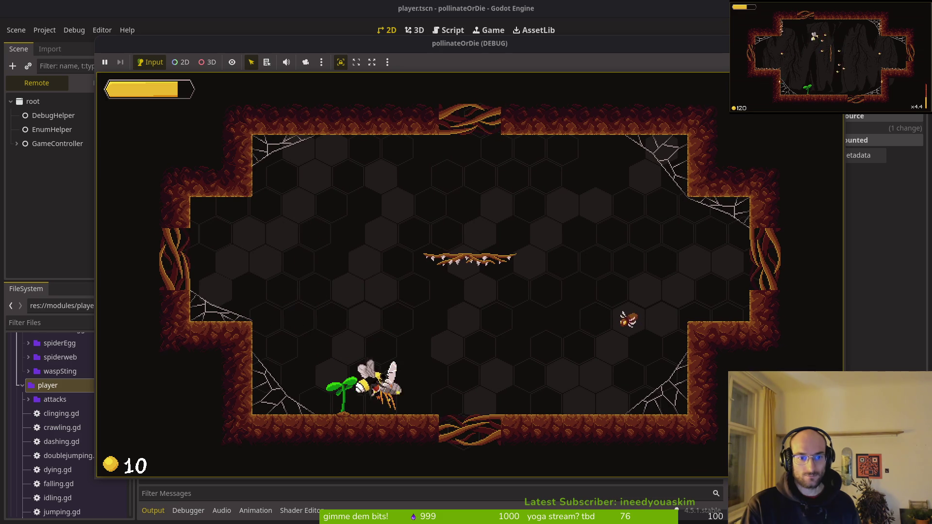
{"action": "key", "text": "x"}
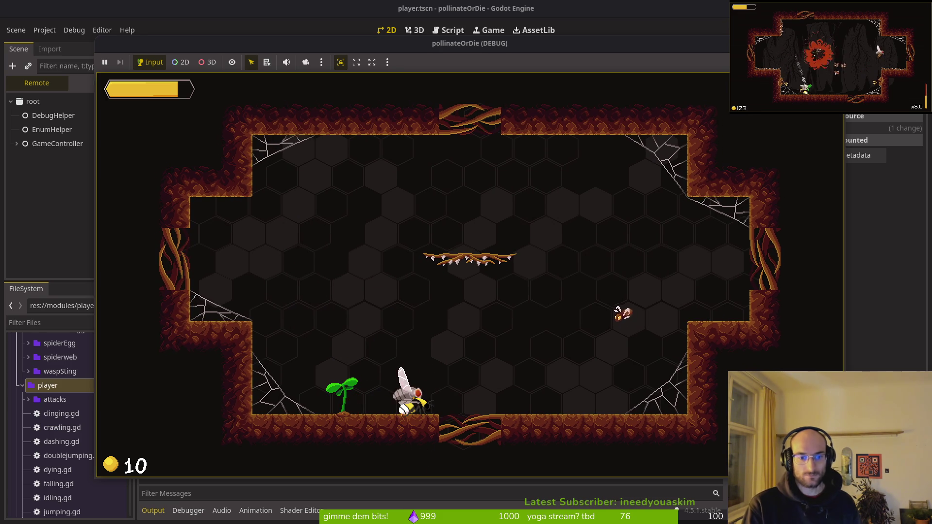
{"action": "key", "text": "alt+Tab"}
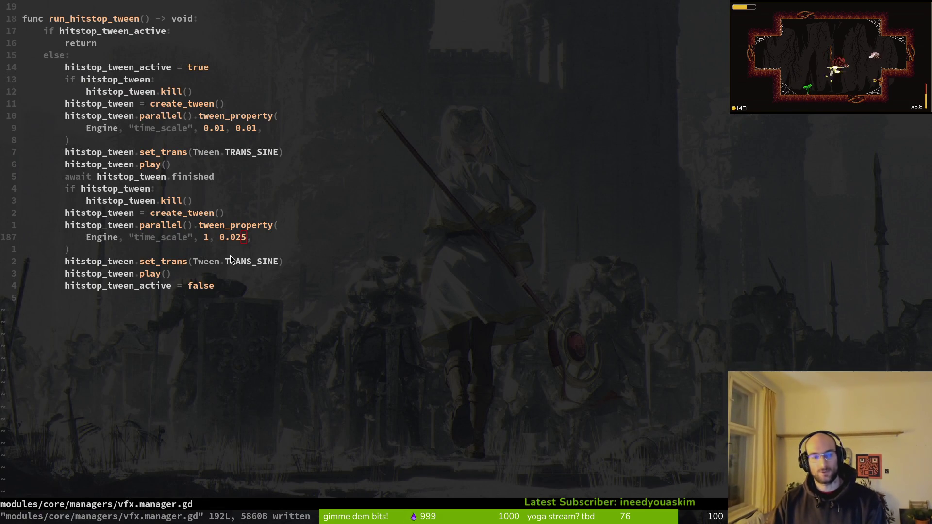
Change the hitstop recovery duration on line 187 to 0.05 and save vfx.manager.gd.
{"action": "key", "text": "alt+Tab"}
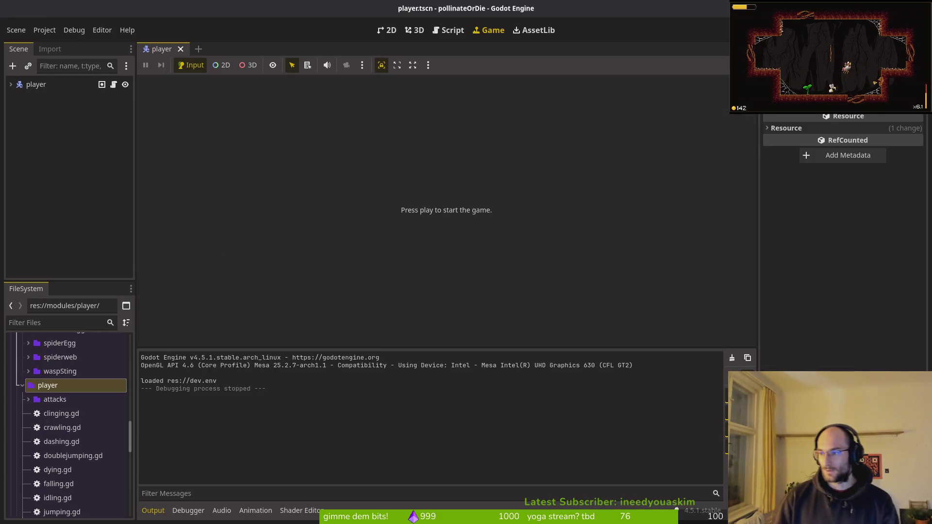
{"action": "key", "text": "alt+Tab"}
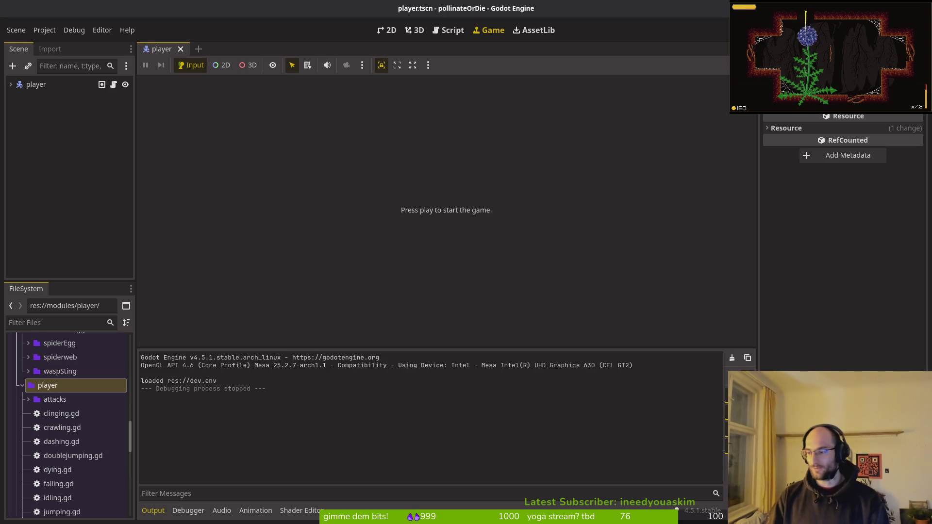
{"action": "key", "text": "alt+Tab"}
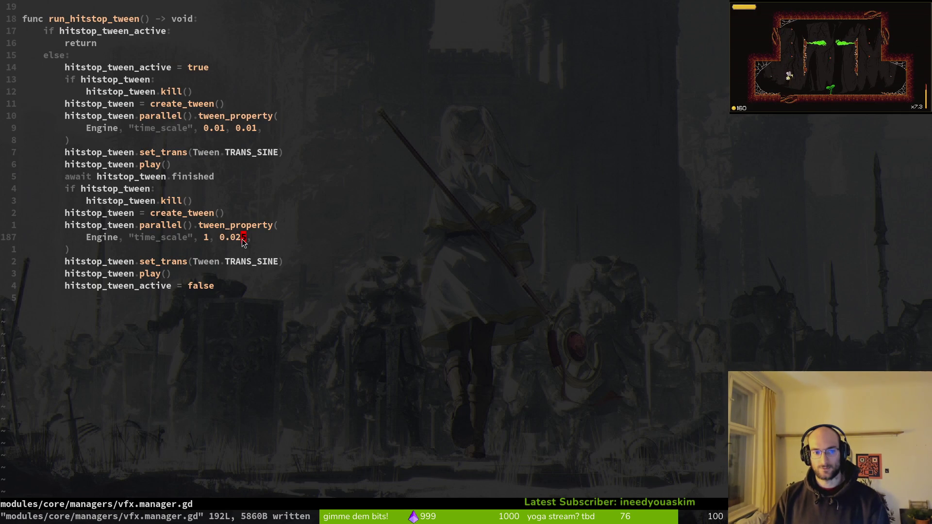
{"action": "type", "text": "s"}
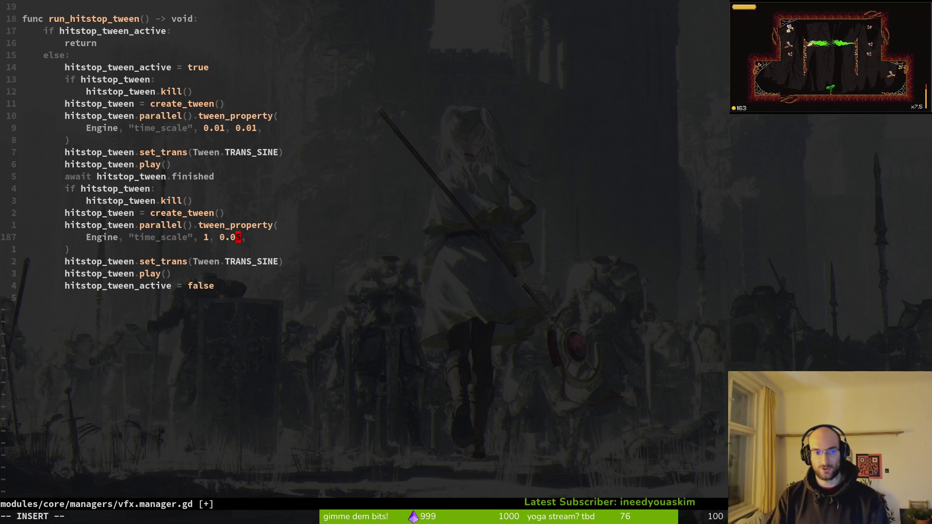
{"action": "type", "text": "5"}
{"action": "key", "text": "Escape"}
{"action": "type", "text": ":w"}
{"action": "key", "text": "Return"}
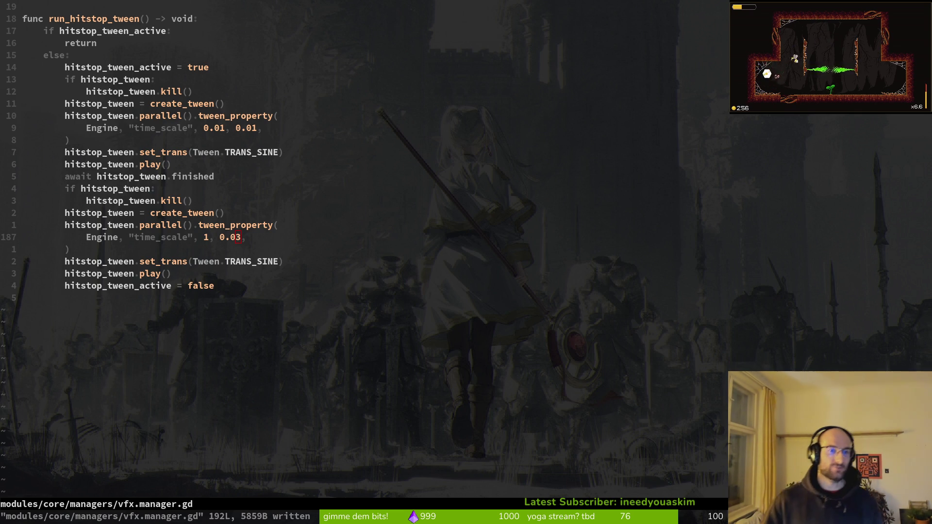
Refine the recovery duration to 0.035, save, and relaunch the game in Godot.
{"action": "left_click", "coordinate": [242, 238]}
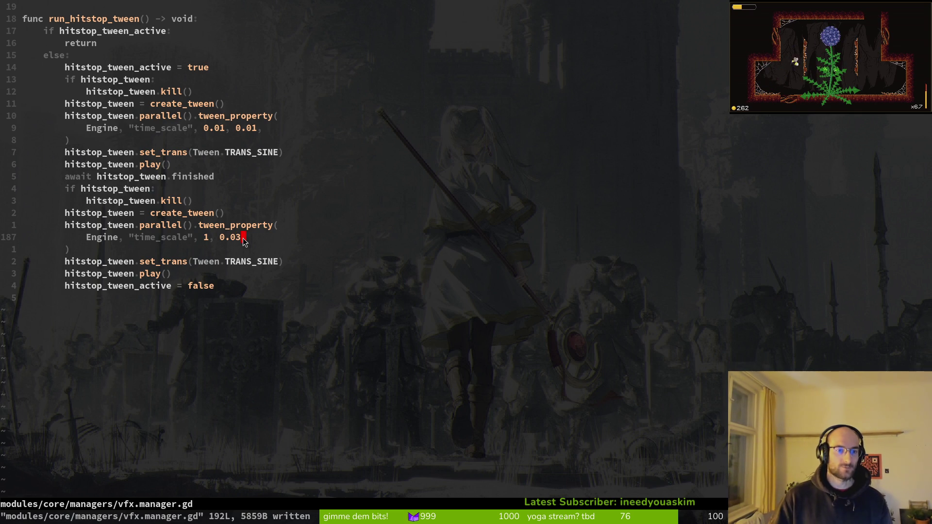
{"action": "type", "text": "i"}
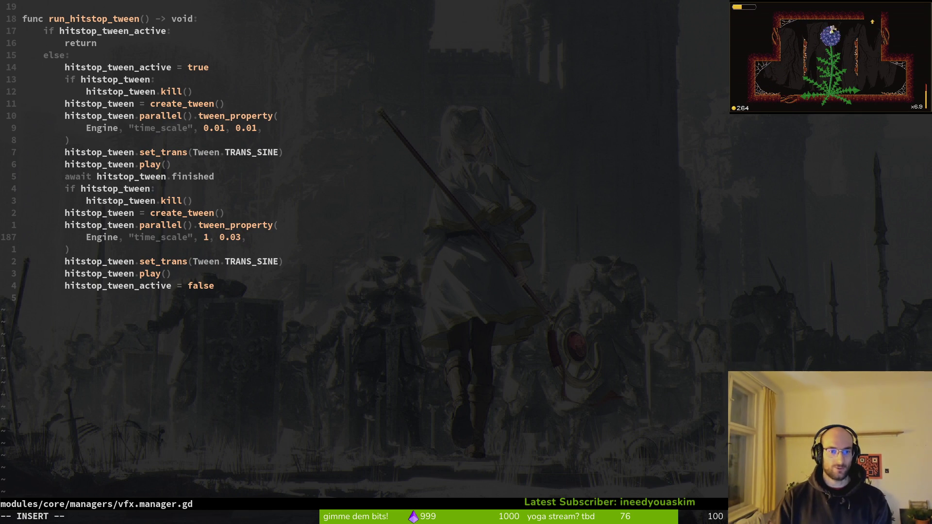
{"action": "type", "text": "3"}
{"action": "key", "text": "Escape"}
{"action": "type", "text": ":w"}
{"action": "key", "text": "Return"}
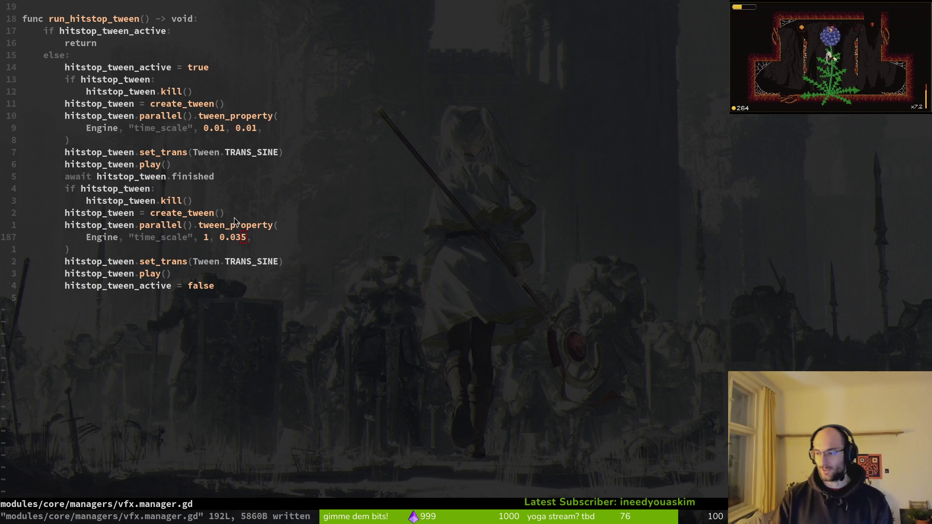
{"action": "key", "text": "alt+Tab"}
{"action": "key", "text": "F5"}
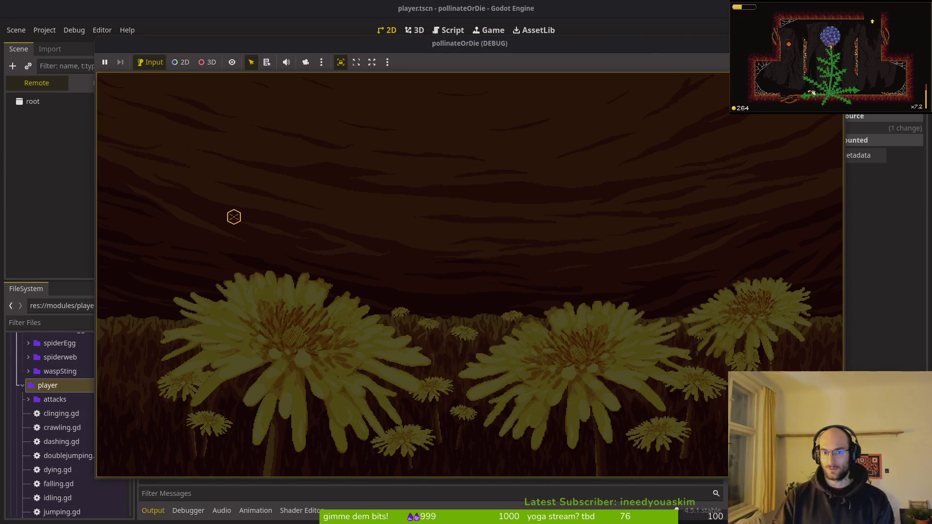
Enter the game and slash through the enemies around the cave room's centre.
{"action": "key", "text": "Return"}
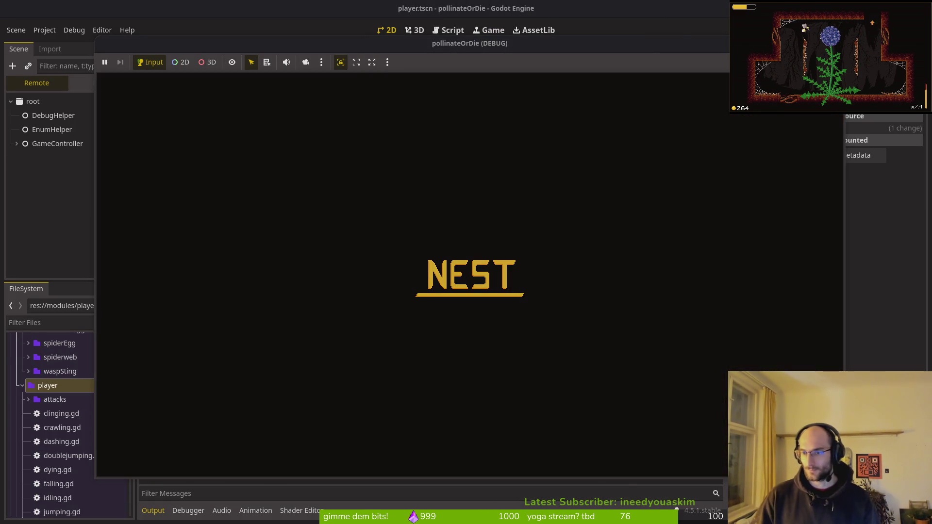
{"action": "key", "text": "w"}
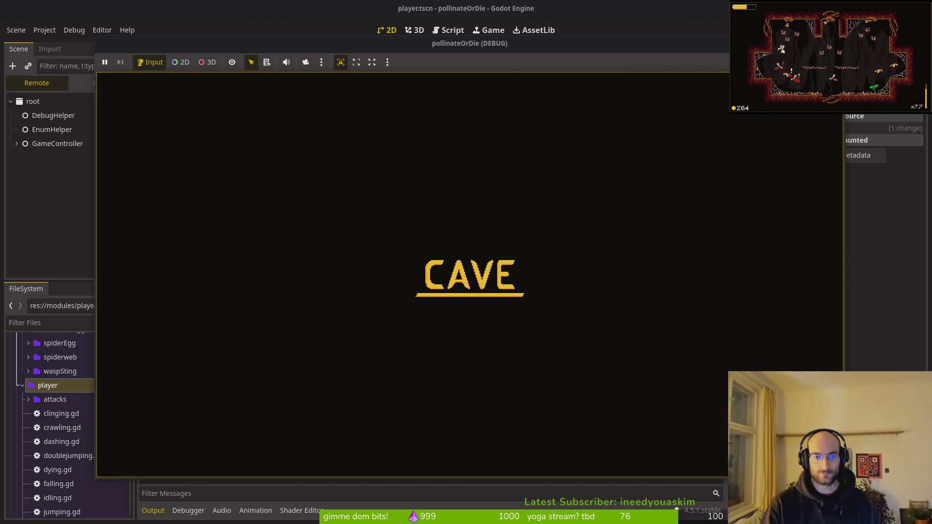
{"action": "key", "text": "a"}
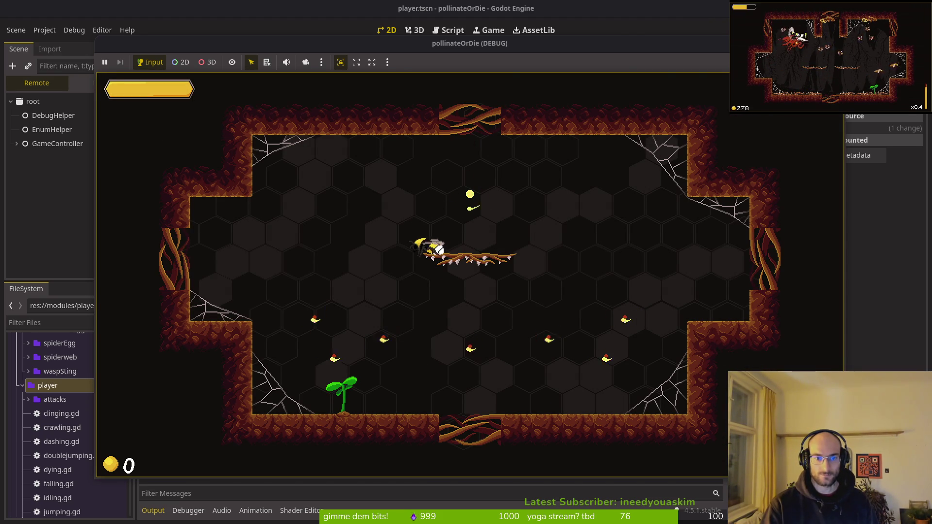
{"action": "key", "text": "d"}
{"action": "key", "text": "a"}
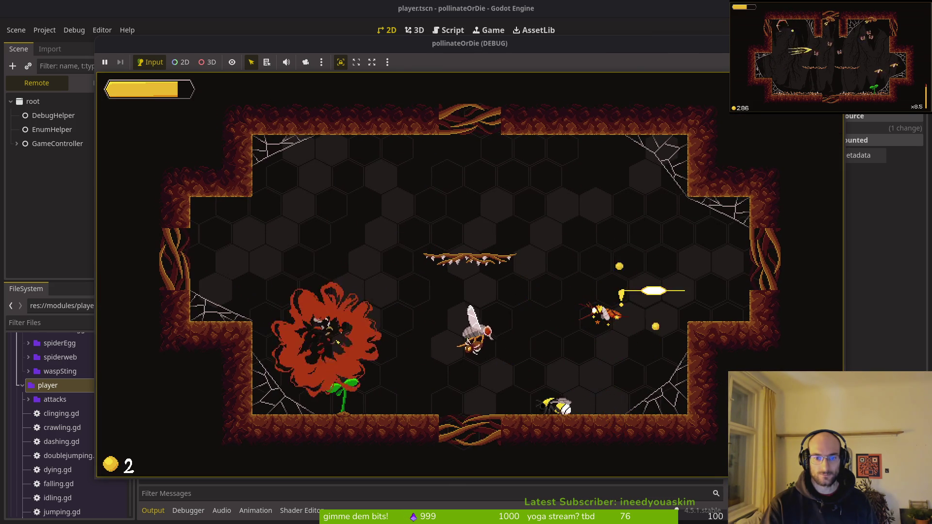
{"action": "key", "text": "d"}
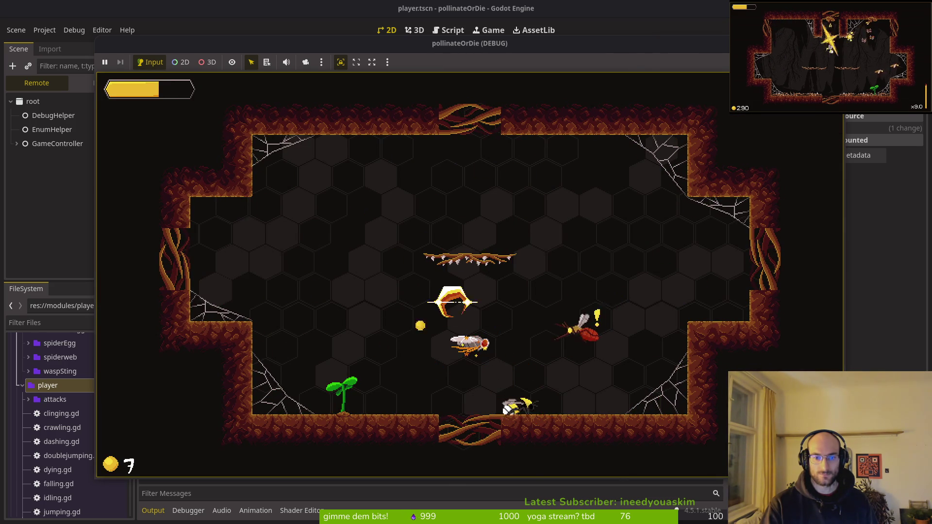
{"action": "key", "text": "a"}
{"action": "key", "text": "a"}
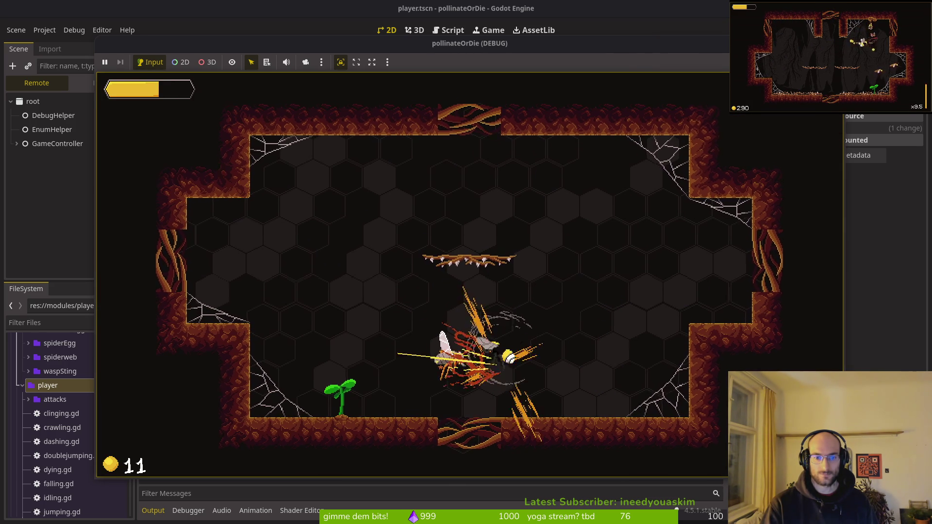
{"action": "key", "text": "d"}
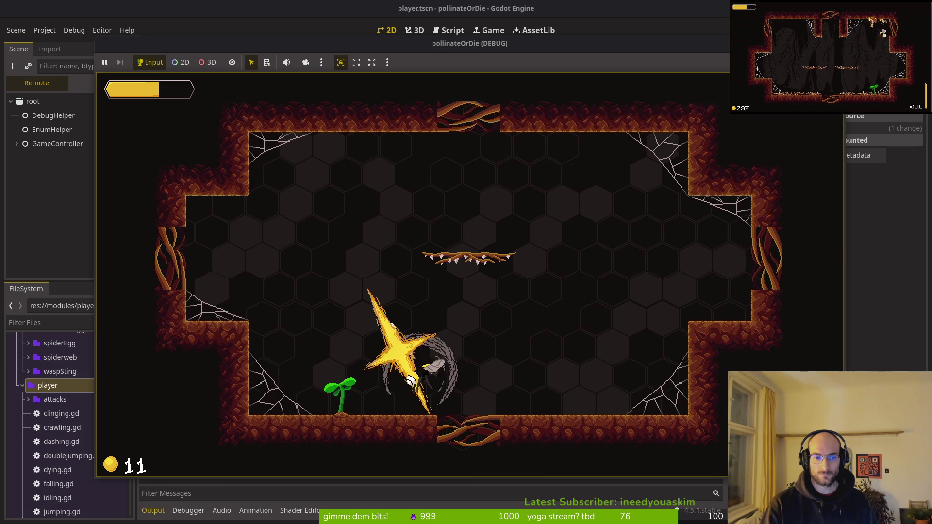
Smash the flies by the sprout and left wall to test the hit-stop.
{"action": "key", "text": "a"}
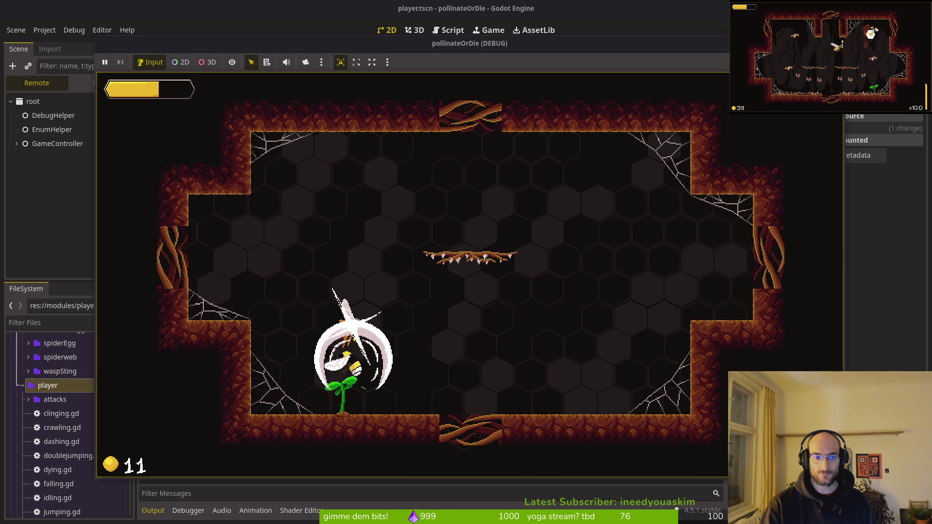
{"action": "key", "text": "d"}
{"action": "key", "text": "d"}
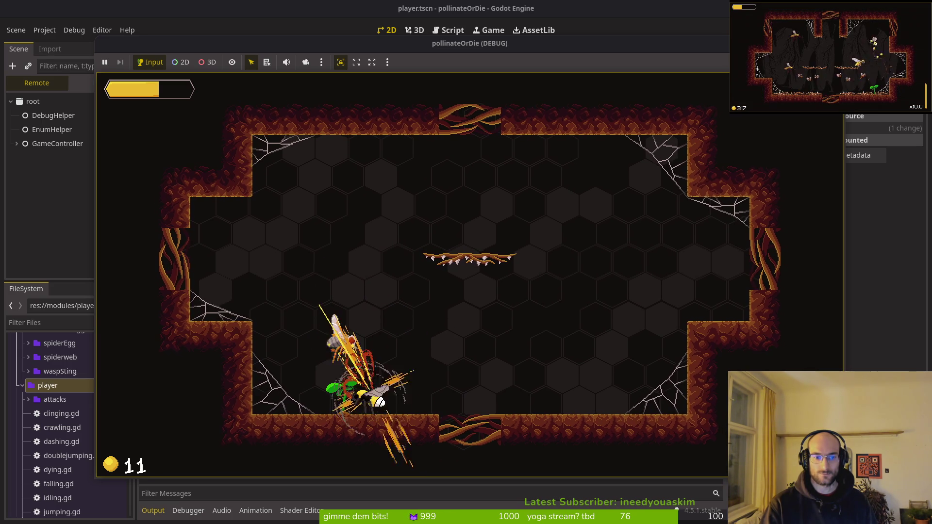
{"action": "key", "text": "d"}
{"action": "key", "text": "space"}
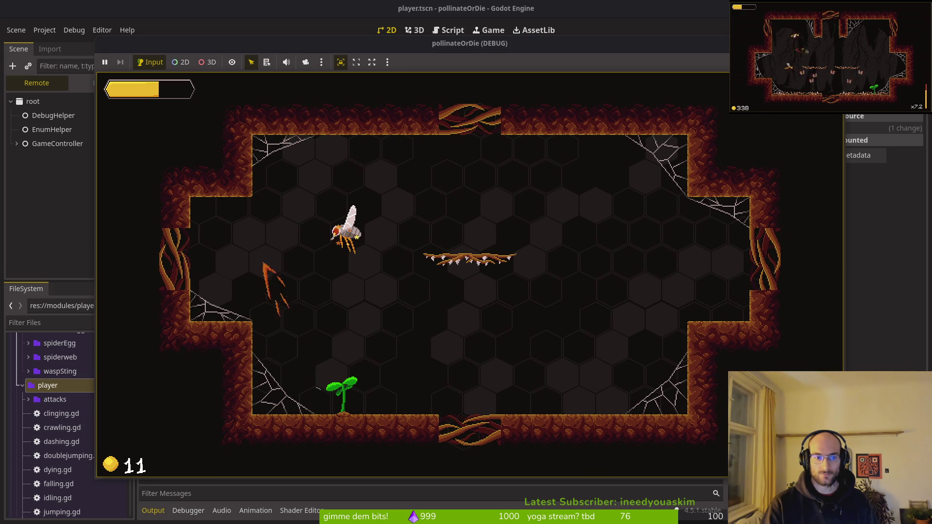
{"action": "key", "text": "d"}
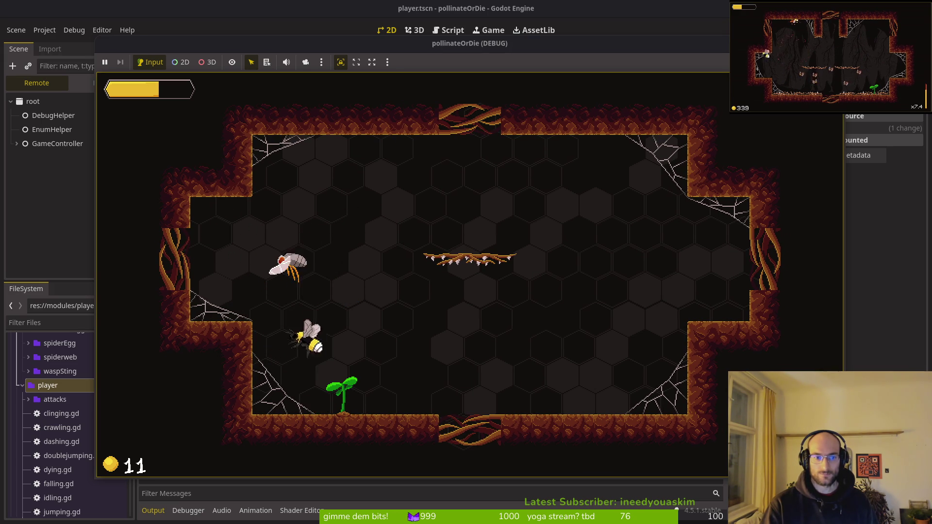
{"action": "key", "text": "space"}
{"action": "key", "text": "d"}
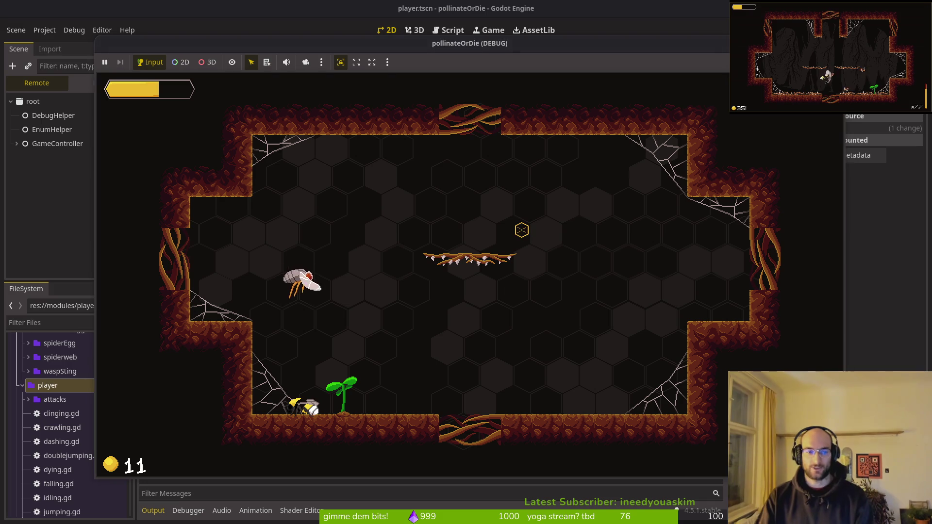
{"action": "key", "text": "alt+Tab"}
Undo the last edit and set the recovery duration from 0.03 to 0.02, saving vfx.manager.gd.
{"action": "type", "text": "u"}
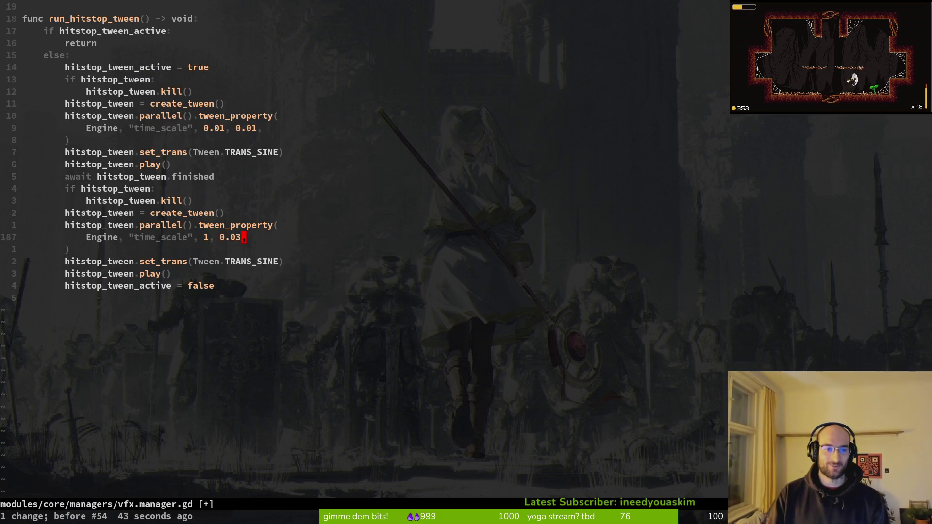
{"action": "type", "text": ":w"}
{"action": "key", "text": "Return"}
{"action": "key", "text": "h"}
{"action": "key", "text": "s"}
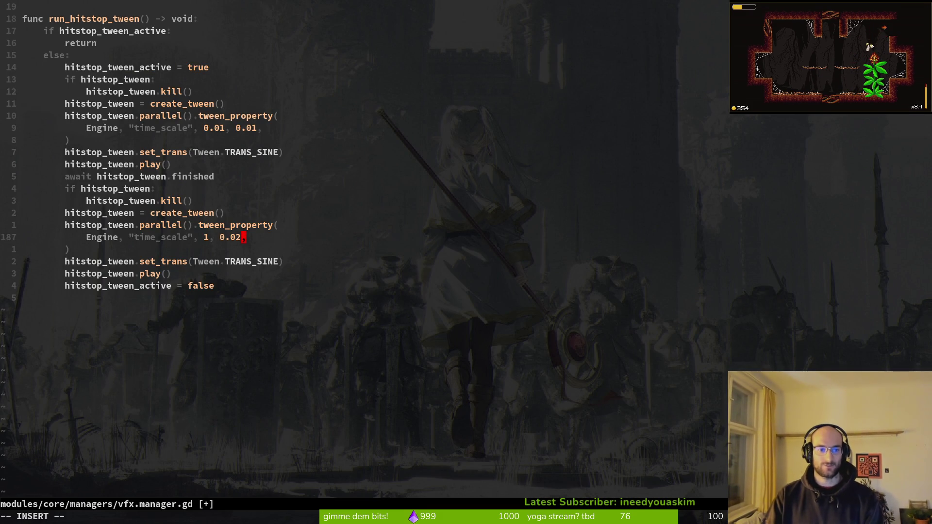
{"action": "key", "text": "Escape"}
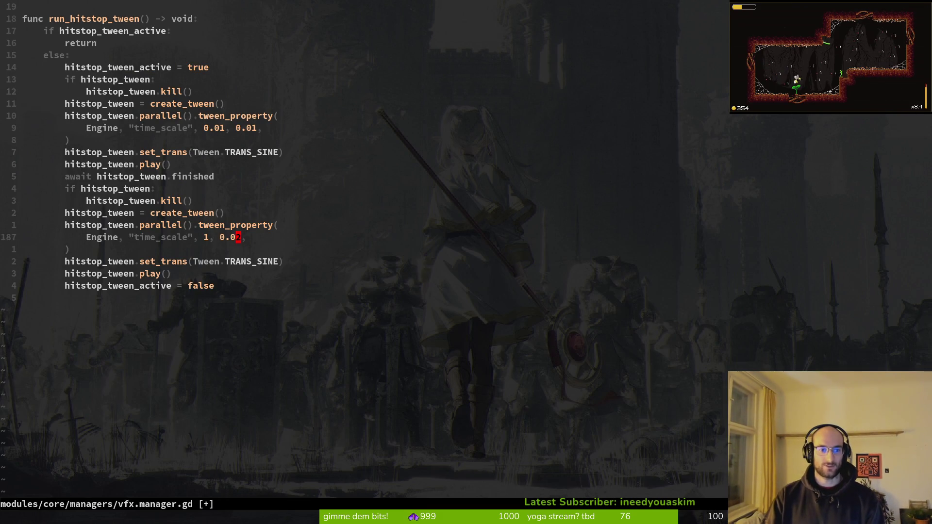
{"action": "key", "text": "a"}
{"action": "key", "text": "Escape"}
{"action": "type", "text": ":w"}
{"action": "key", "text": "Return"}
Quit Neovim and open tig, moving down the staged files to flower_buff.gd.
{"action": "type", "text": ":wq"}
{"action": "key", "text": "Return"}
{"action": "type", "text": "tigs"}
{"action": "key", "text": "Return"}
{"action": "type", "text": "jig"}
{"action": "key", "text": "Return"}
{"action": "key", "text": "s"}
{"action": "key", "text": "j"}
{"action": "key", "text": "j"}
{"action": "key", "text": "j"}
{"action": "key", "text": "q"}
{"action": "key", "text": "q"}
Review the staged diffs in tig status and type the commit 'added hitstop effect when smashing enemies'.
{"action": "type", "text": "tig status"}
{"action": "key", "text": "Return"}
{"action": "key", "text": "Down"}
{"action": "key", "text": "Return"}
{"action": "key", "text": "Down"}
{"action": "key", "text": "Down"}
{"action": "key", "text": "Down"}
{"action": "key", "text": "q"}
{"action": "key", "text": "q"}
{"action": "type", "text": "git commit -m \"added "}
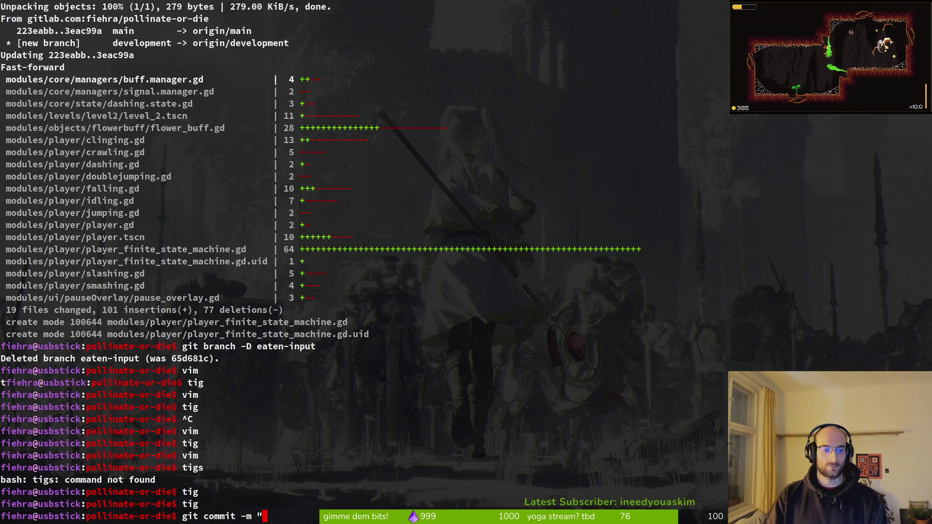
{"action": "type", "text": "hitst"}
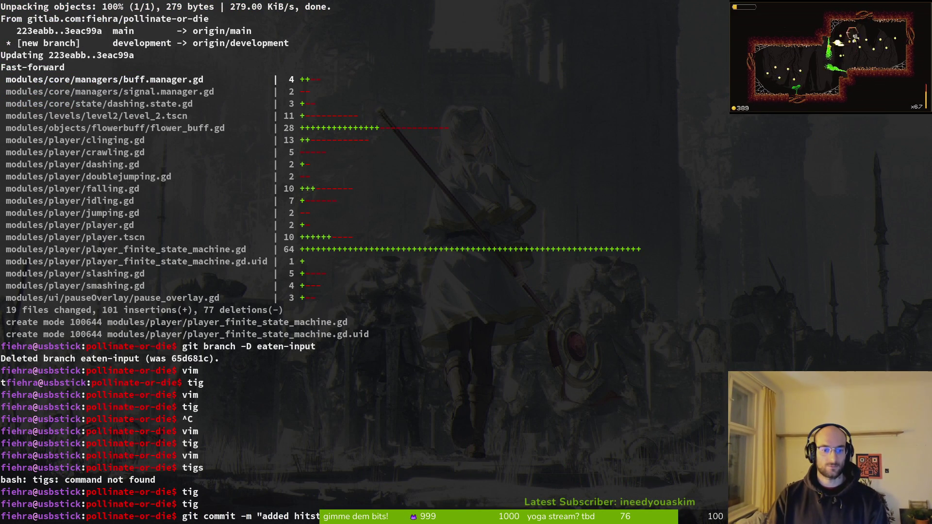
{"action": "type", "text": "op effect when smashing enemies\""}
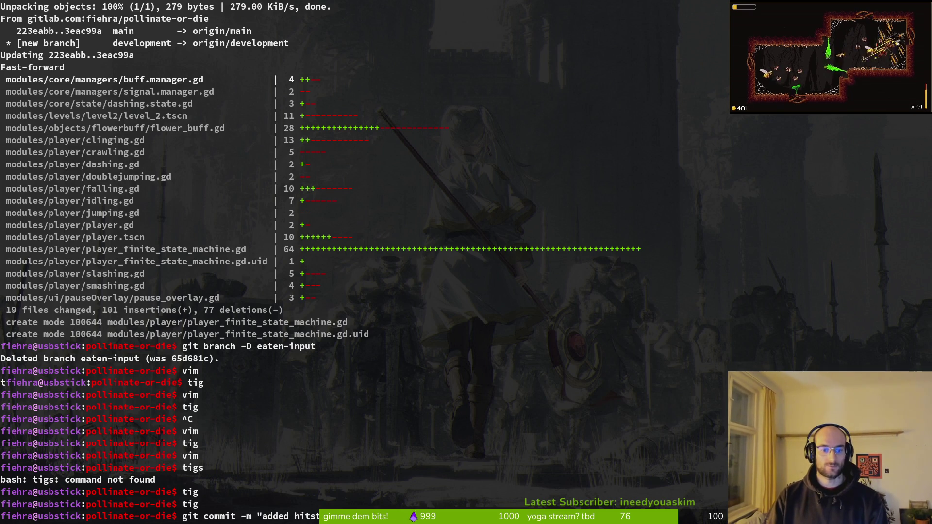
Commit with message 'added hitstop effect when smashing enemies' and git push to the remote.
{"action": "key", "text": "Return"}
{"action": "type", "text": "git push"}
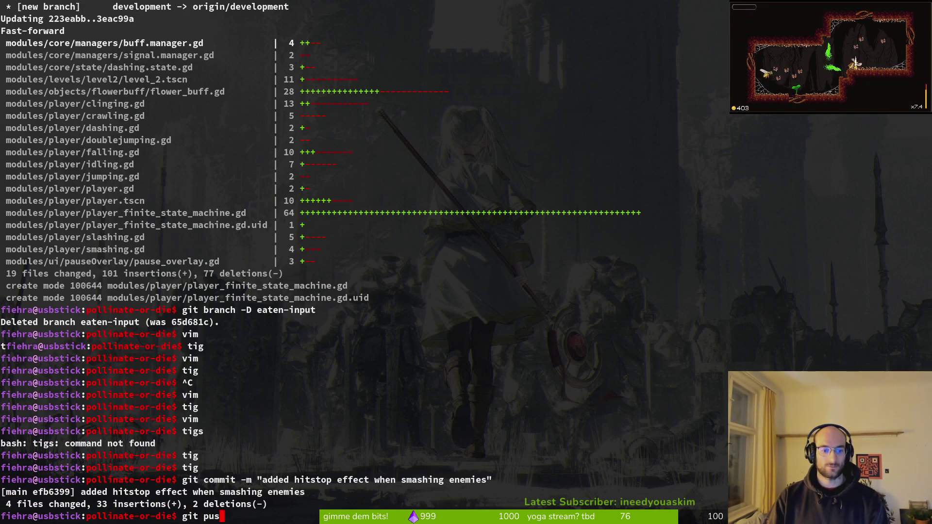
{"action": "key", "text": "Return"}
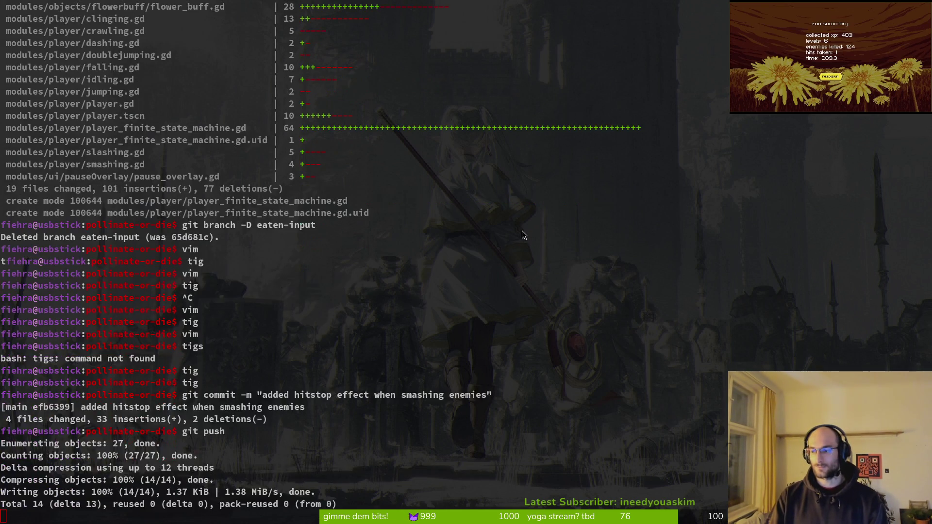
{"action": "key", "text": "alt+Tab"}
{"action": "key", "text": "alt+Tab"}
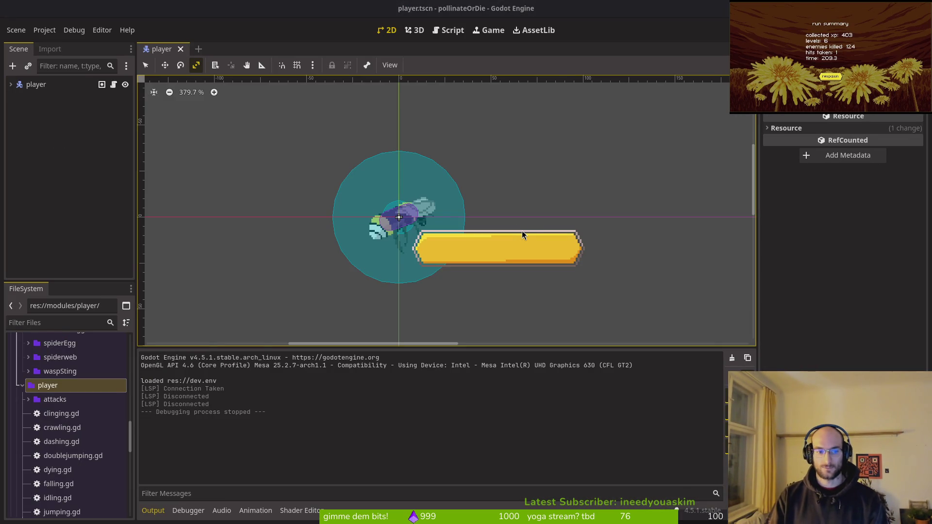
Launch vim and open smash.gd through Telescope Find Files.
{"action": "type", "text": "vim"}
{"action": "key", "text": "Return"}
{"action": "key", "text": "space"}
{"action": "key", "text": "f"}
{"action": "key", "text": "f"}
{"action": "type", "text": "smash"}
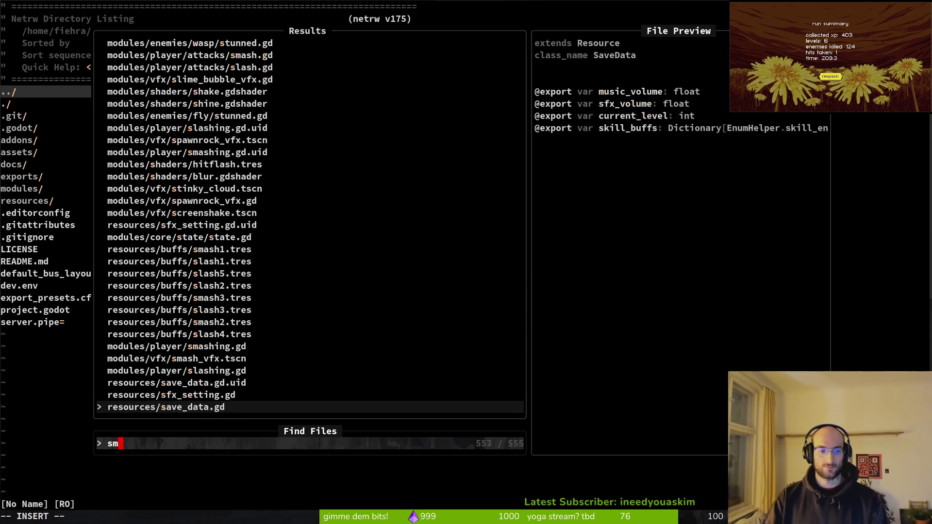
{"action": "key", "text": "Up"}
{"action": "key", "text": "Up"}
{"action": "key", "text": "Return"}
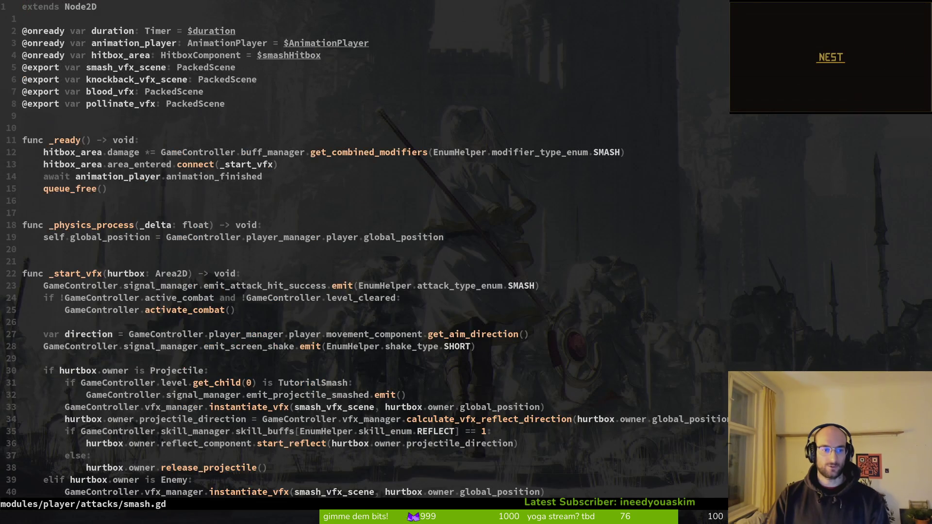
{"action": "key", "text": "ctrl+d"}
{"action": "key", "text": "ctrl+d"}
Paste the run_hitstop_tween call under the boss branch's play_hitflash line.
{"action": "key", "text": "k"}
{"action": "key", "text": "k"}
{"action": "key", "text": "k"}
{"action": "key", "text": "j"}
{"action": "key", "text": "j"}
{"action": "key", "text": "j"}
{"action": "key", "text": "p"}
{"action": "key", "text": "j"}
{"action": "key", "text": "j"}
{"action": "key", "text": "j"}
Add the run_hitstop_tween call after start_reflect for reflected projectiles and save smash.gd.
{"action": "key", "text": "k"}
{"action": "key", "text": "k"}
{"action": "key", "text": "k"}
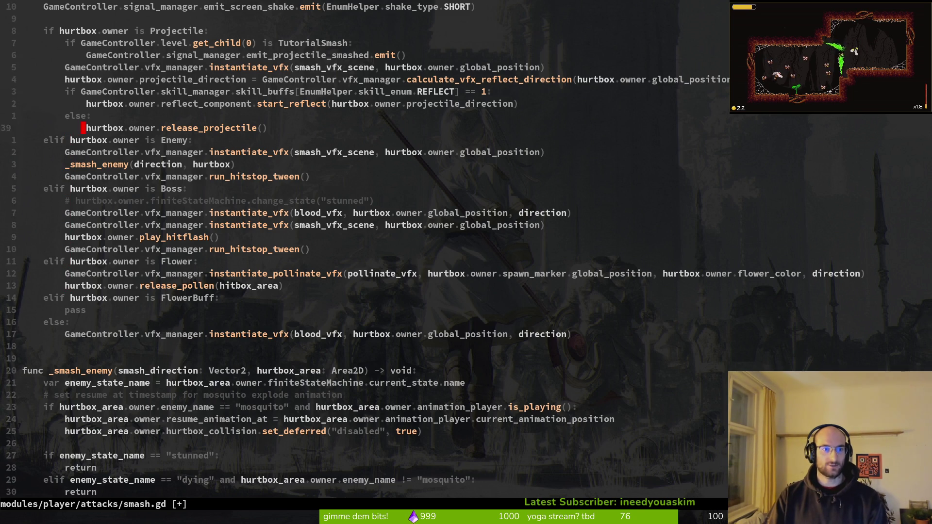
{"action": "key", "text": "k"}
{"action": "key", "text": "k"}
{"action": "key", "text": "k"}
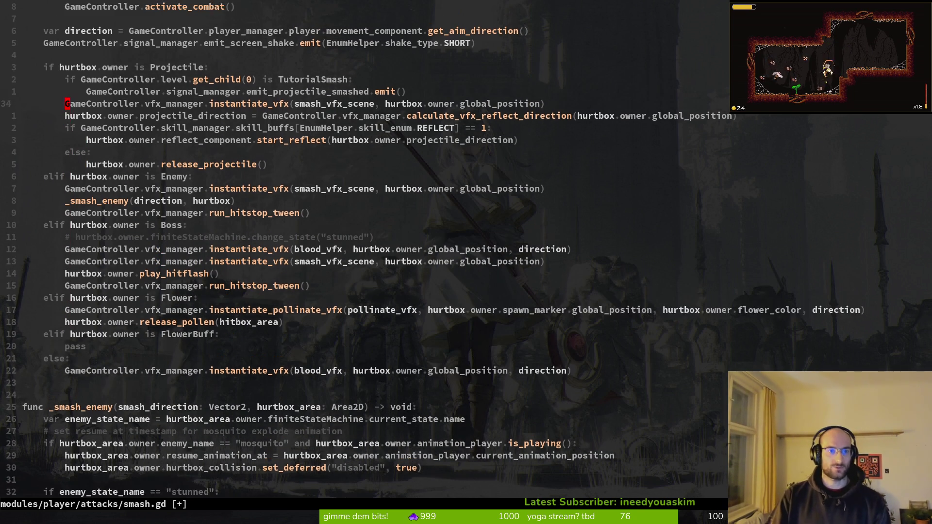
{"action": "key", "text": "ctrl+y"}
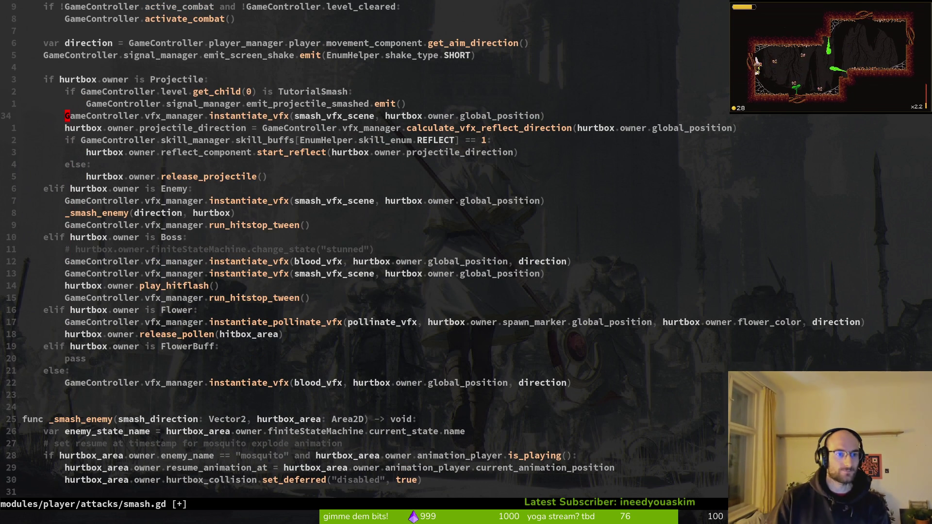
{"action": "key", "text": "j"}
{"action": "key", "text": "j"}
{"action": "key", "text": "j"}
{"action": "key", "text": "j"}
{"action": "key", "text": "j"}
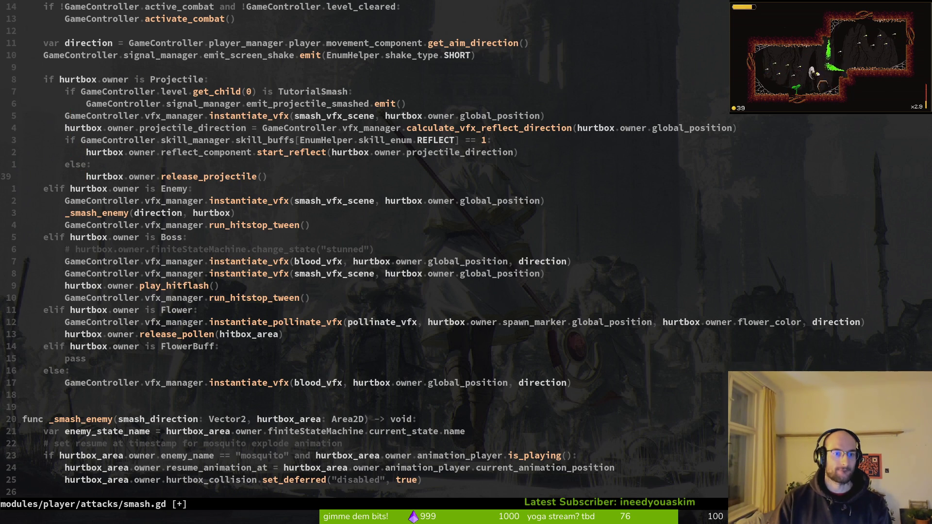
{"action": "key", "text": "k"}
{"action": "key", "text": "p"}
{"action": "key", "text": "greater"}
{"action": "key", "text": "greater"}
{"action": "type", "text": ":w"}
{"action": "key", "text": "Return"}
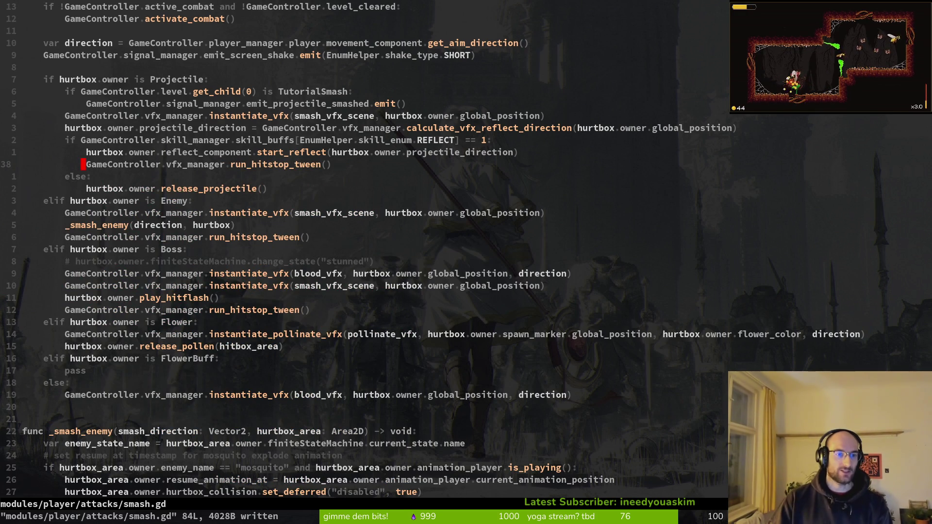
{"action": "key", "text": "k"}
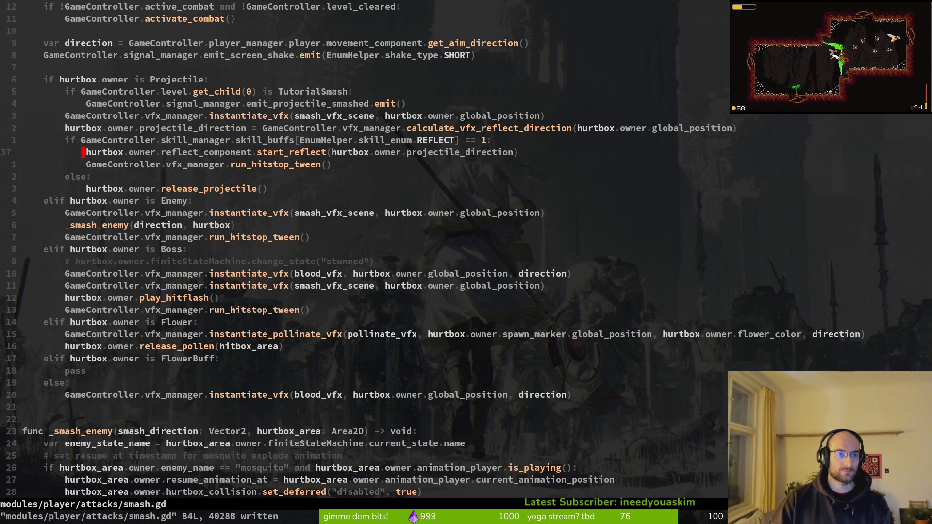
{"action": "scroll", "coordinate": [364, 253], "scroll_direction": "up", "scroll_amount": 4}
Quit Neovim and return to the terminal shell.
{"action": "type", "text": ":q"}
{"action": "key", "text": "Return"}
{"action": "type", "text": "ig"}
{"action": "key", "text": "Return"}
{"action": "type", "text": "sj"}
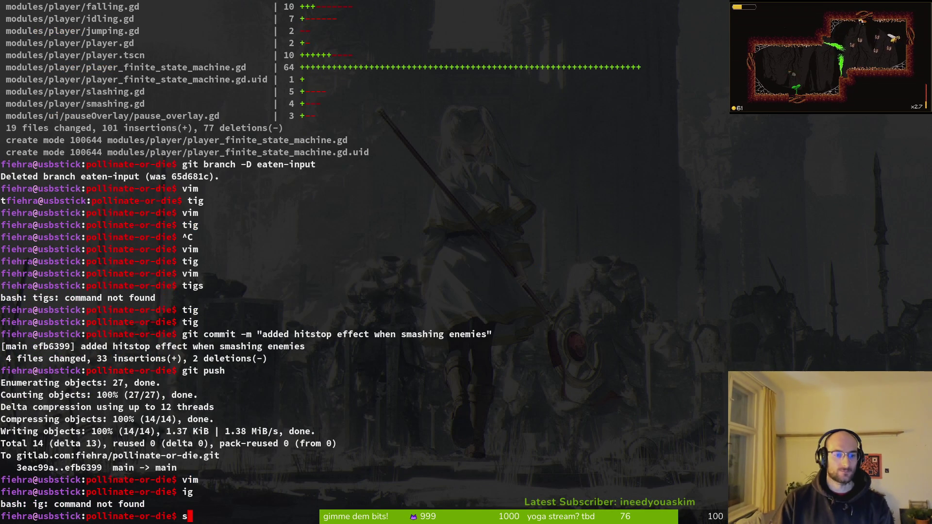
{"action": "key", "text": "alt+Tab"}
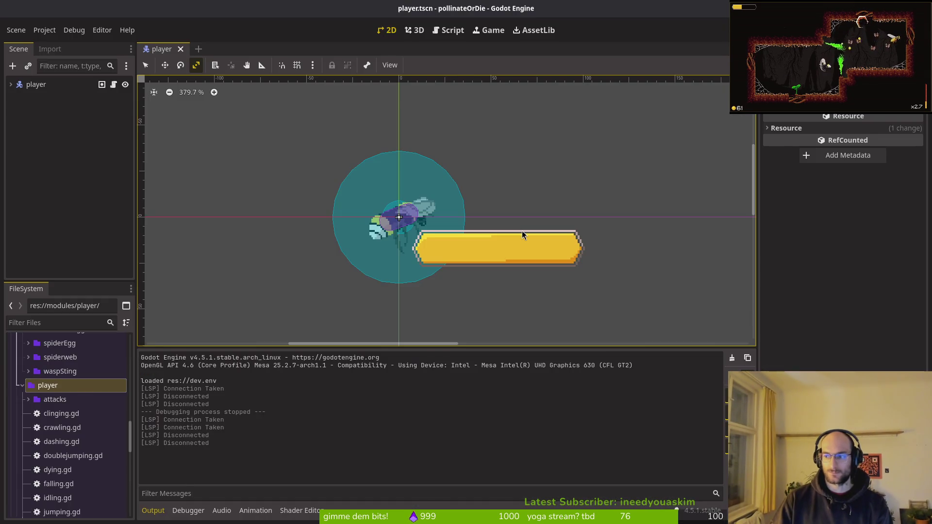
{"action": "key", "text": "alt+Tab"}
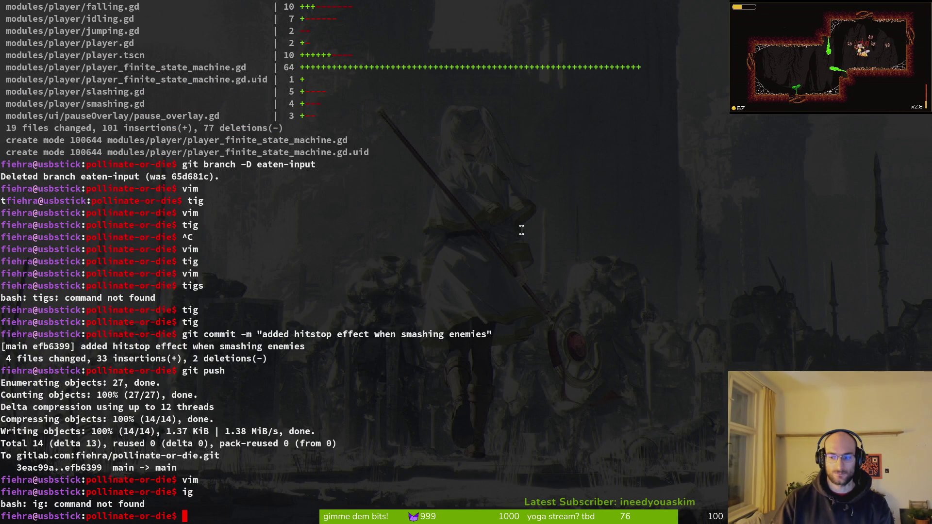
{"action": "key", "text": "alt+Tab"}
{"action": "key", "text": "alt+Tab"}
Stage modules/player/attacks/smash.gd in tig, clear the stray commit text, and relaunch vim.
{"action": "type", "text": "ti"}
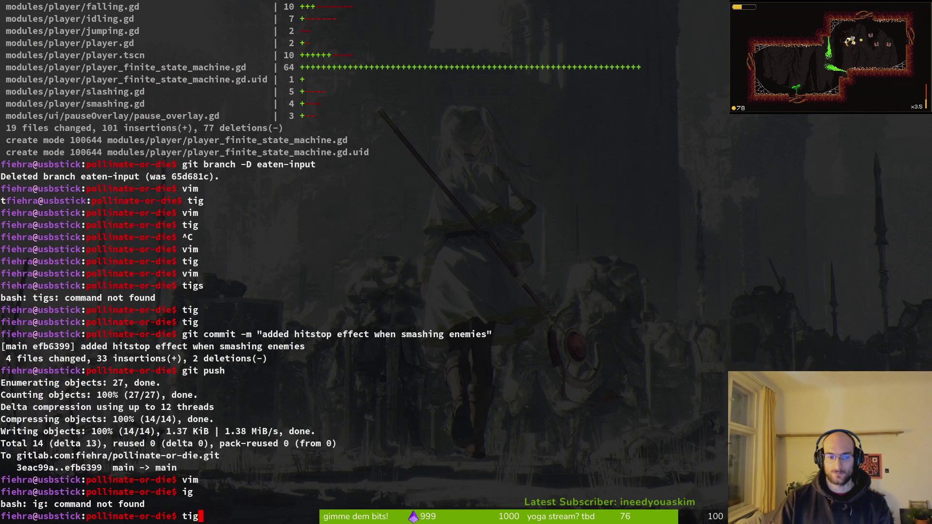
{"action": "type", "text": "g"}
{"action": "key", "text": "Return"}
{"action": "type", "text": "juqgit comit"}
{"action": "type", "text": "mit"}
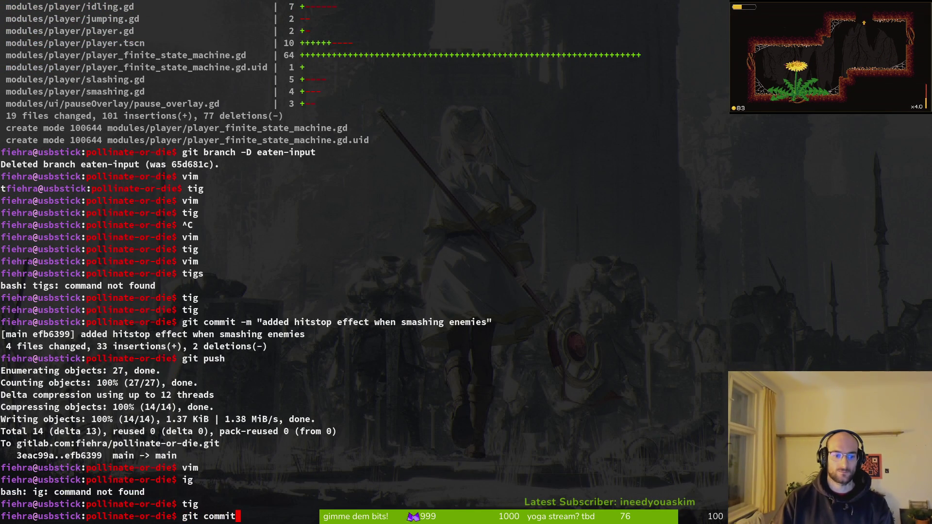
{"action": "key", "text": "BackSpace"}
{"action": "key", "text": "BackSpace"}
{"action": "key", "text": "BackSpace"}
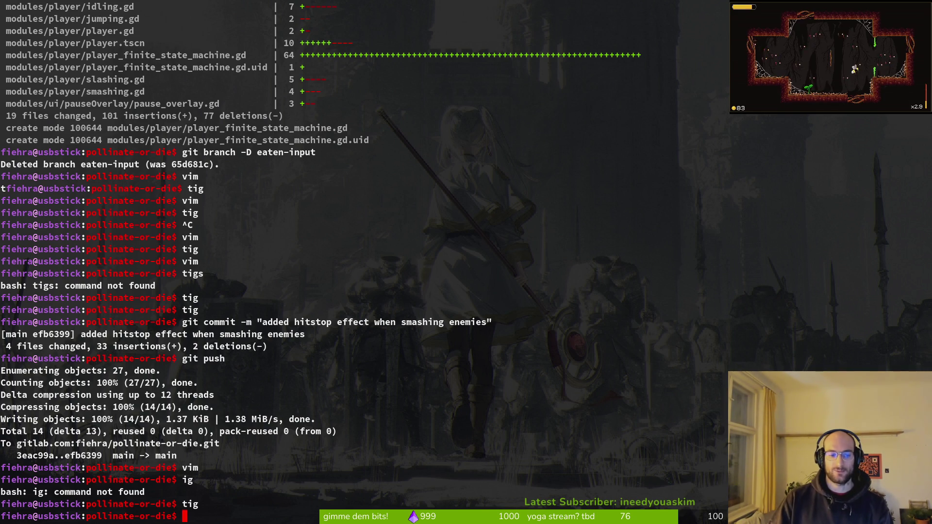
{"action": "type", "text": "vim"}
{"action": "key", "text": "Return"}
{"action": "key", "text": "ctrl+p"}
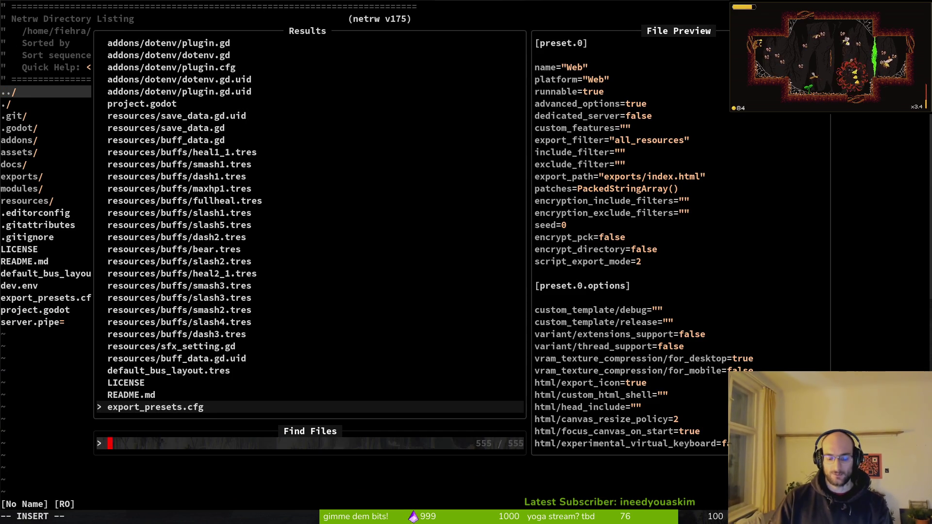
Open smash.gd, delete the Boss branch's run_hitstop_tween line with dd, save, and quit vim.
{"action": "type", "text": "smash"}
{"action": "key", "text": "Up"}
{"action": "key", "text": "Up"}
{"action": "key", "text": "Up"}
{"action": "key", "text": "Down"}
{"action": "key", "text": "Return"}
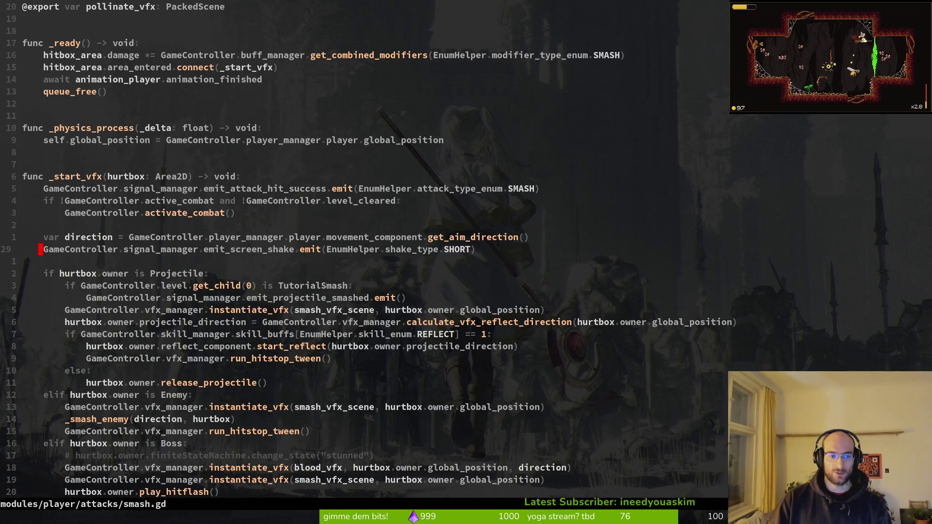
{"action": "key", "text": "ctrl+d"}
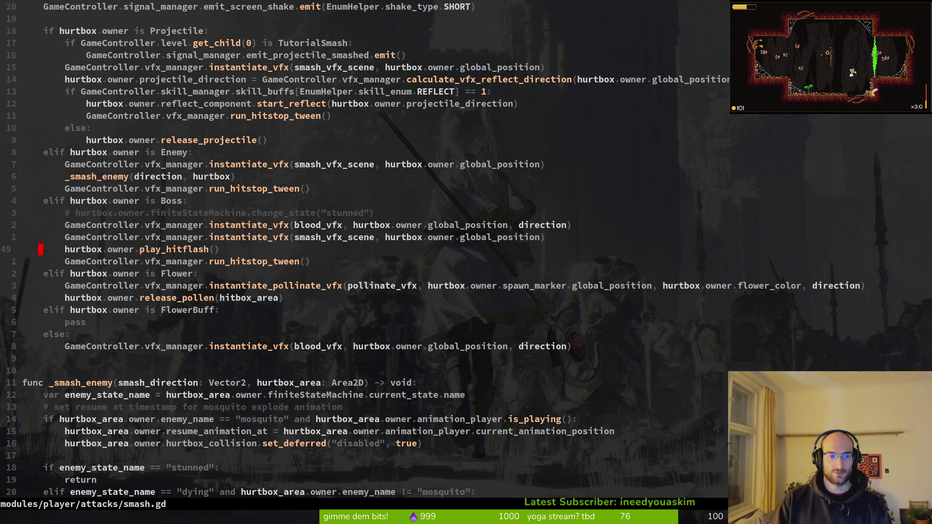
{"action": "key", "text": "d"}
{"action": "key", "text": "d"}
{"action": "type", "text": ":w"}
{"action": "key", "text": "Return"}
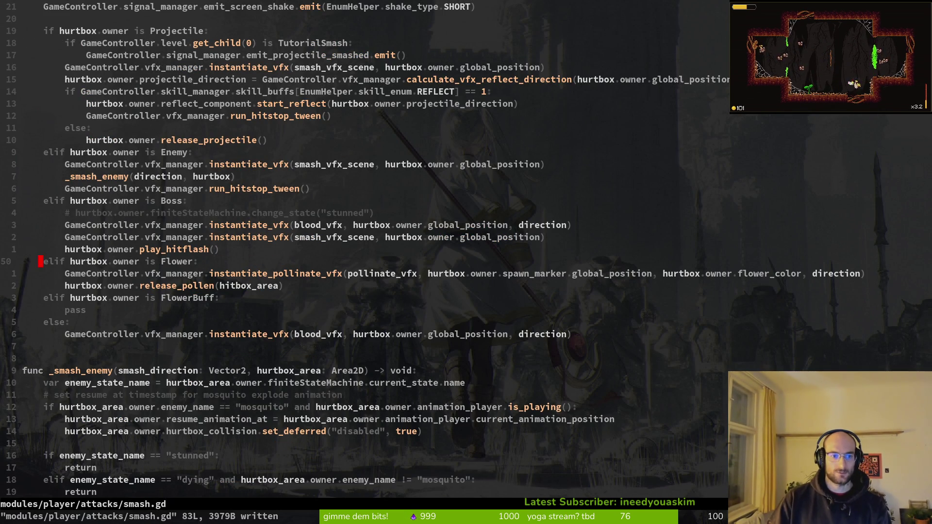
{"action": "key", "text": "super+2"}
Commit smash.gd with message "added hitstpo to reflecting projectiles", git push, and return to Godot.
{"action": "type", "text": "u"}
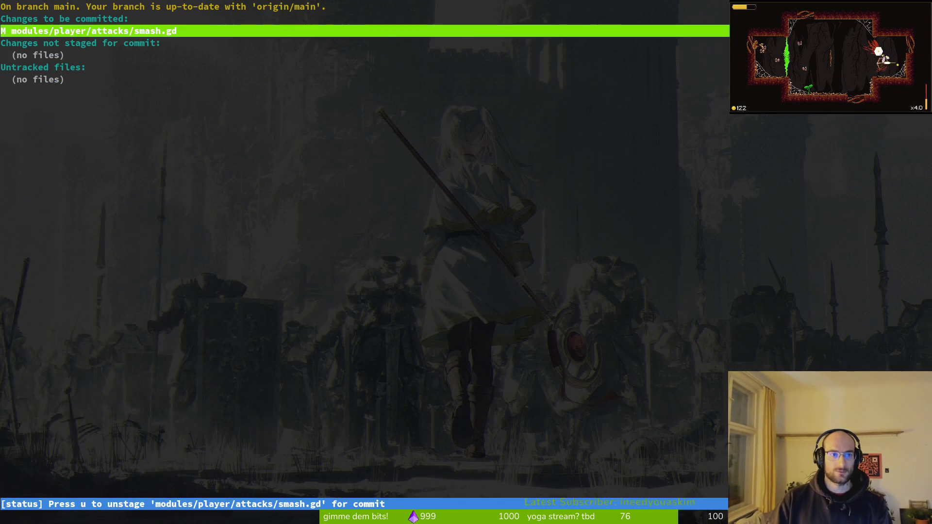
{"action": "type", "text": "qgit commit -m \"add"}
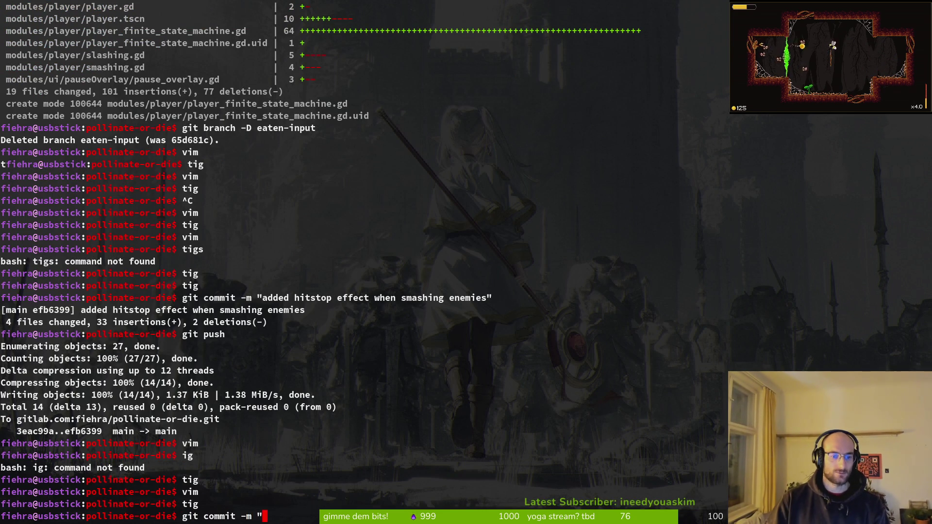
{"action": "type", "text": "tst"}
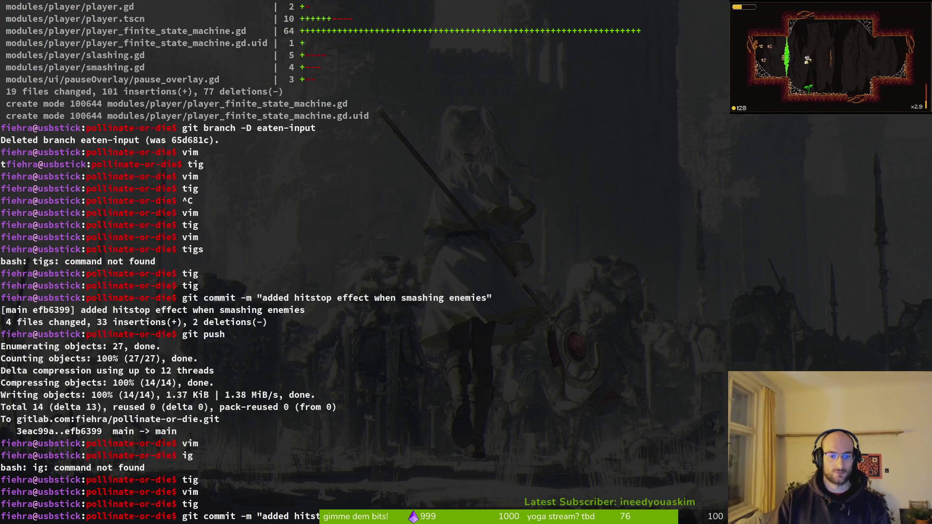
{"action": "type", "text": "po to reflecting projectiles"}
{"action": "key", "text": "Return"}
{"action": "type", "text": "\""}
{"action": "key", "text": "Return"}
{"action": "type", "text": "git p"}
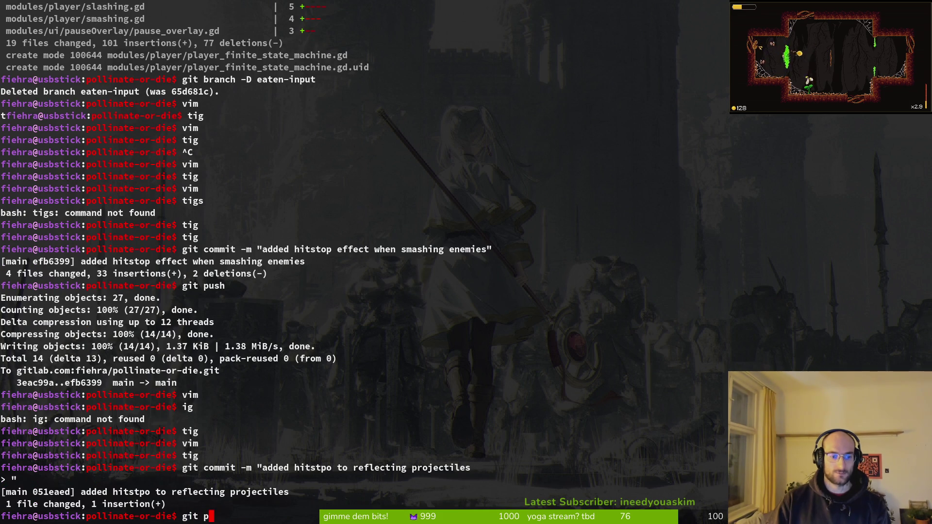
{"action": "type", "text": "ush"}
{"action": "key", "text": "Return"}
{"action": "key", "text": "alt+Tab"}
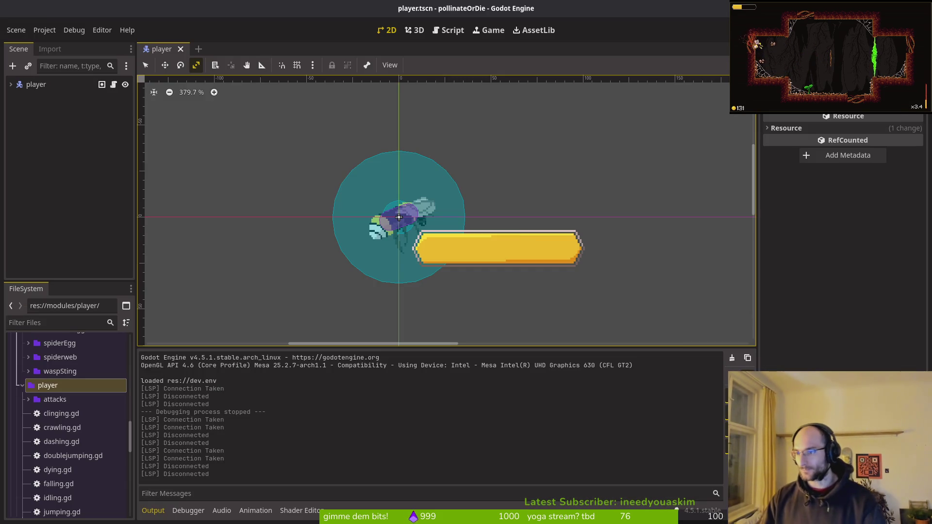
Close GitLab issue #553 "hitstop fx when smashing enemies", glance at issue #555, then return to Godot.
{"action": "key", "text": "alt+Tab"}
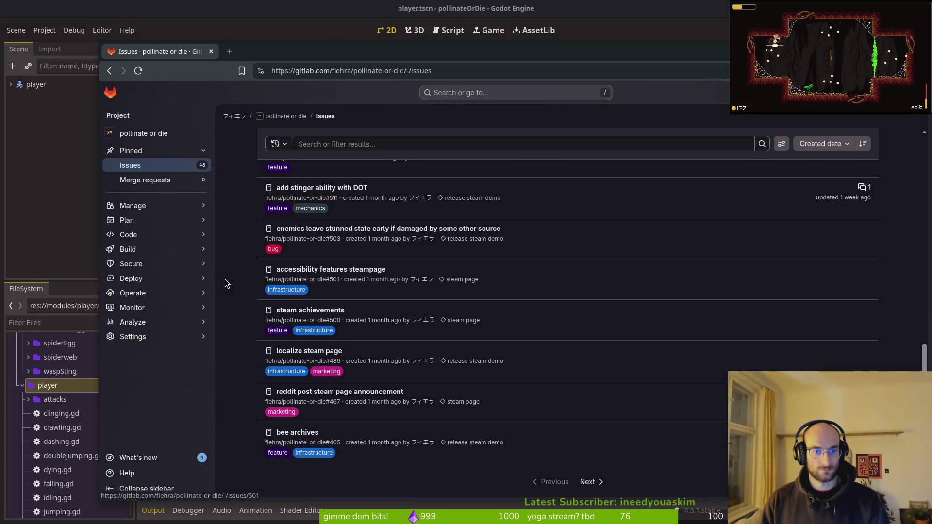
{"action": "scroll", "coordinate": [614, 322], "scroll_direction": "up", "scroll_amount": 10}
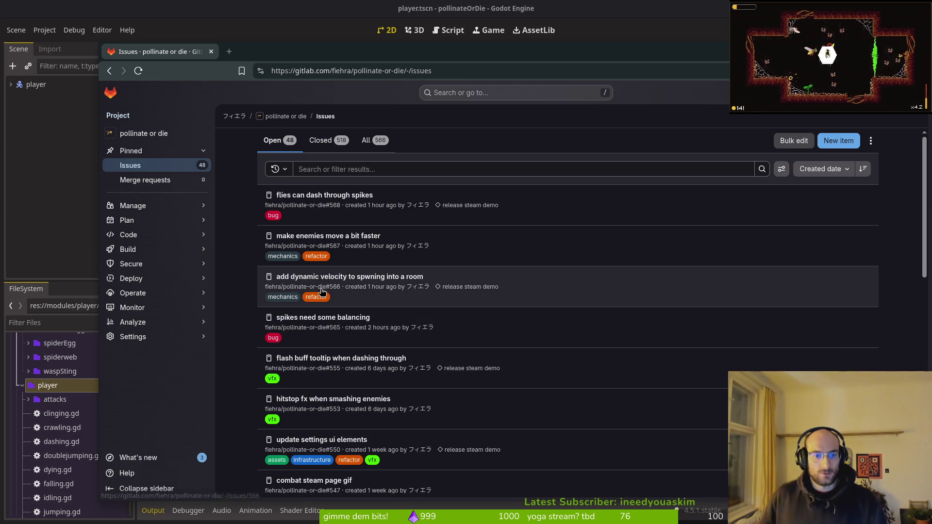
{"action": "left_click", "coordinate": [340, 399]}
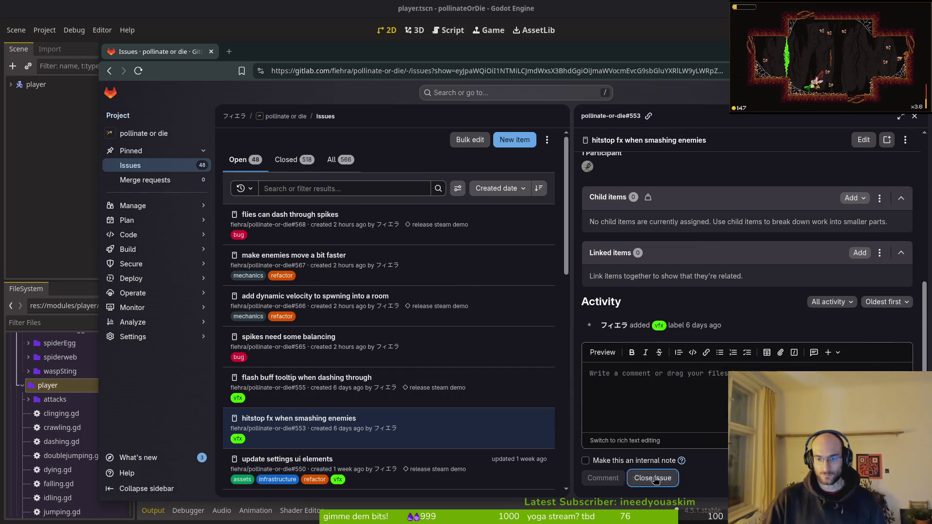
{"action": "left_click", "coordinate": [219, 375]}
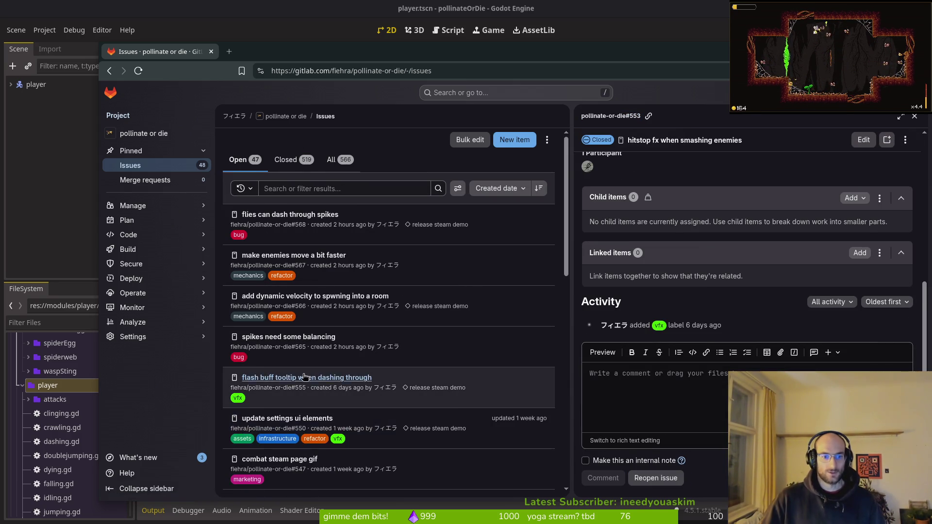
{"action": "left_click", "coordinate": [355, 358]}
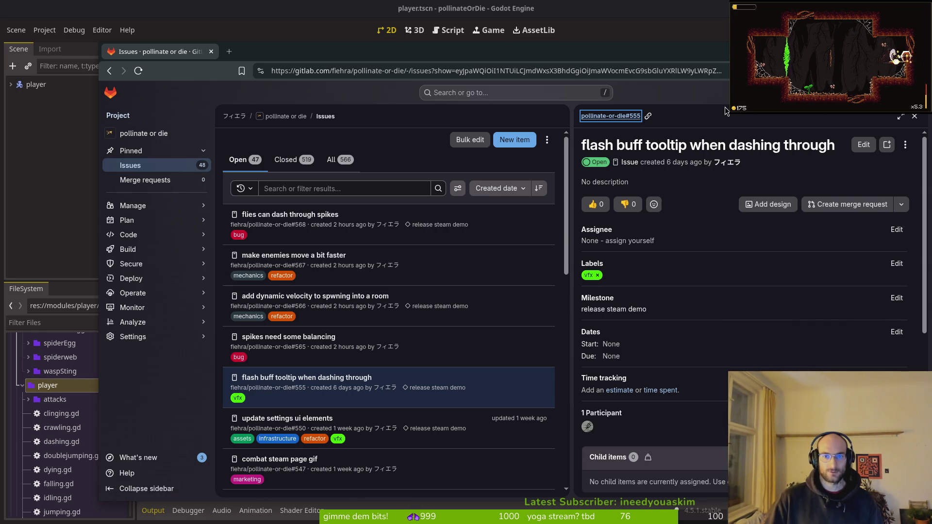
{"action": "left_click", "coordinate": [49, 154]}
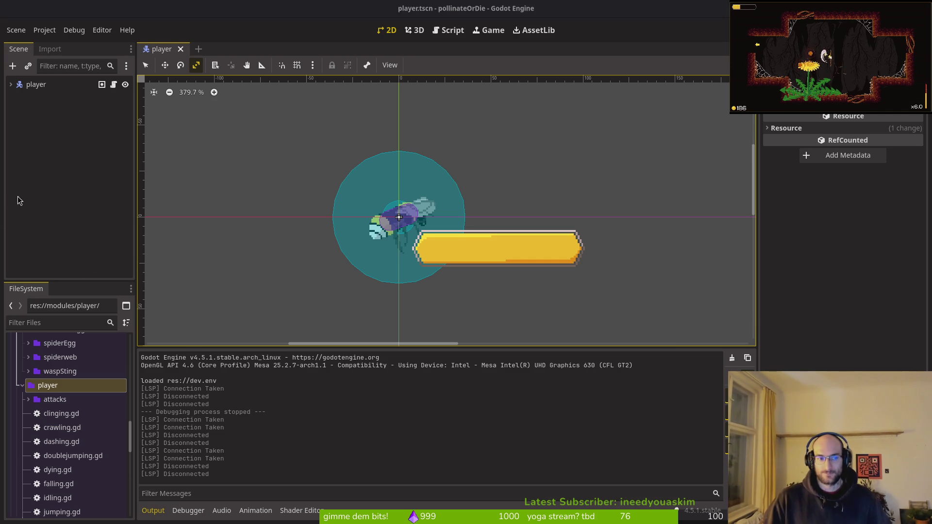
{"action": "left_click", "coordinate": [75, 194]}
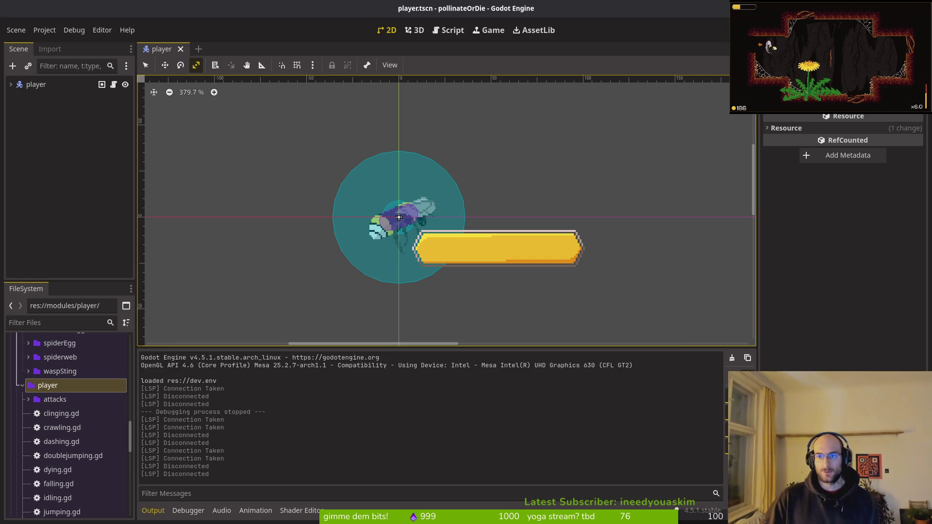
{"action": "key", "text": "F5"}
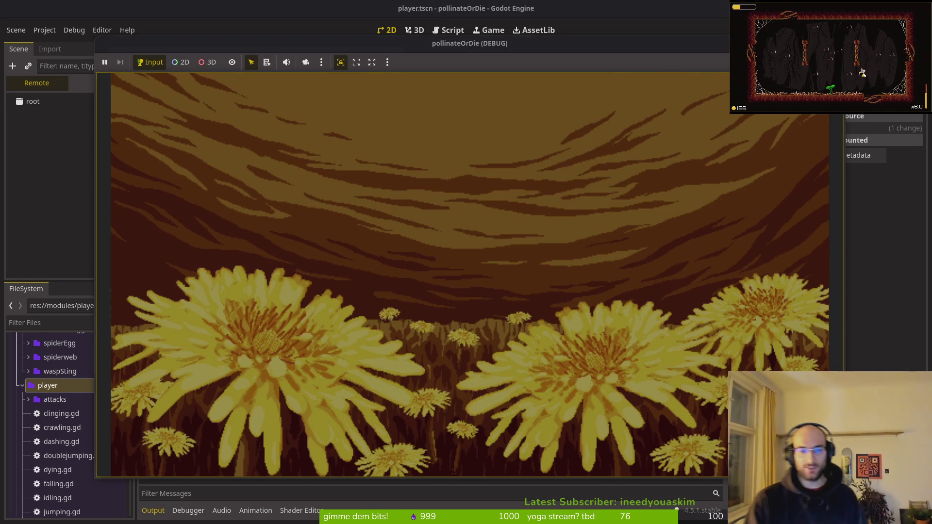
{"action": "key", "text": "Return"}
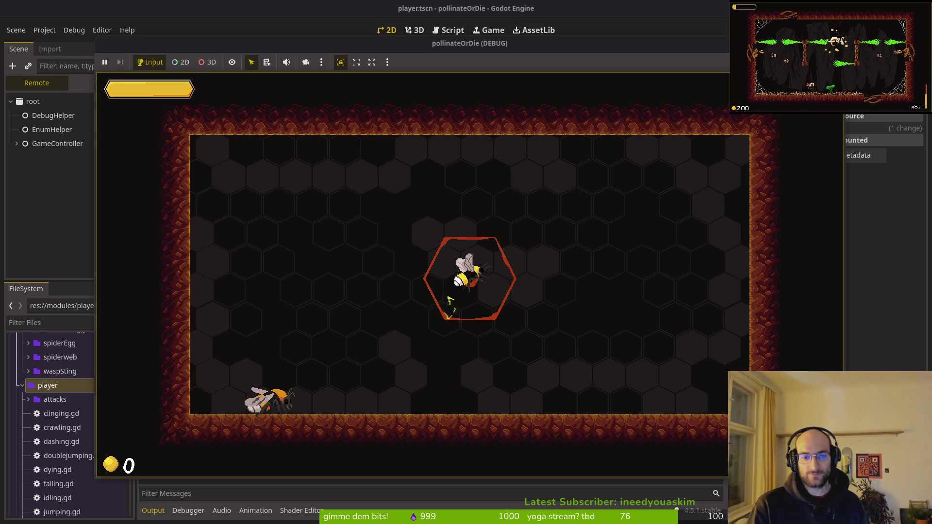
{"action": "key", "text": "Escape"}
{"action": "key", "text": "Down"}
{"action": "key", "text": "Return"}
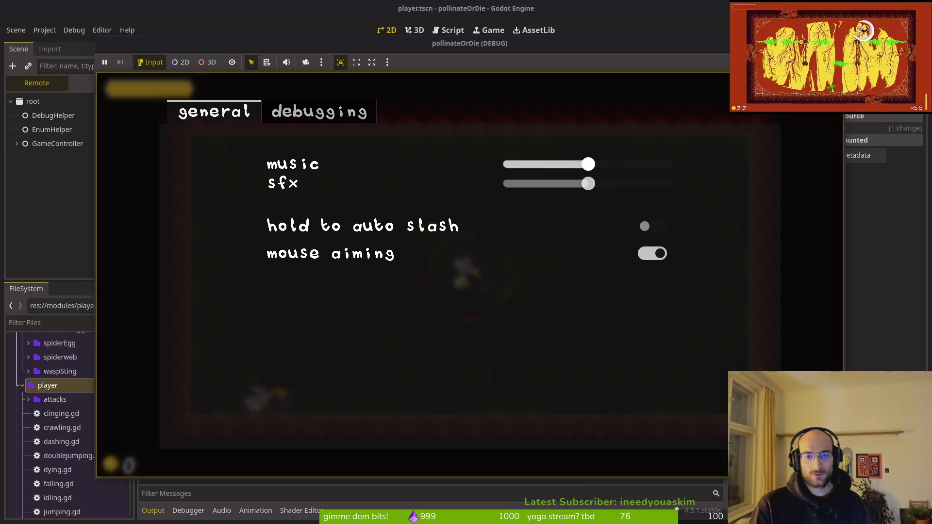
{"action": "key", "text": "Right"}
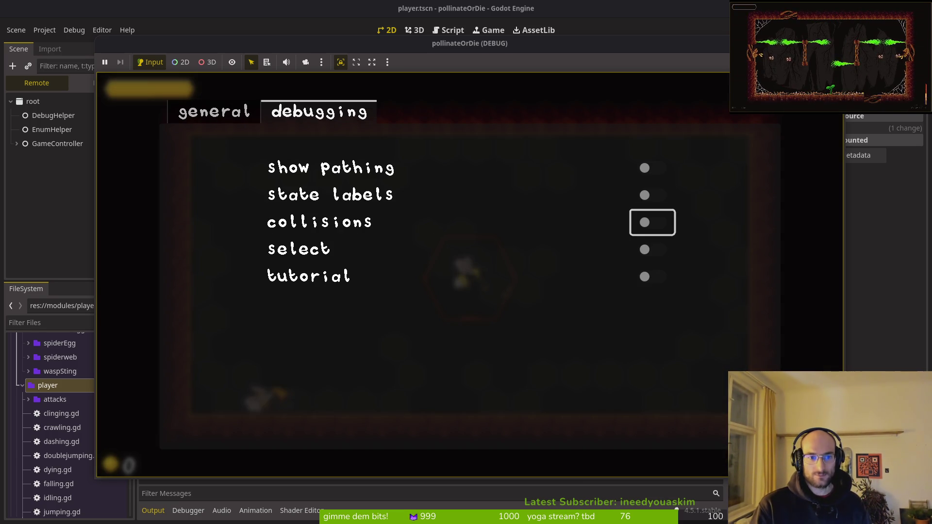
{"action": "key", "text": "Escape"}
{"action": "key", "text": "Escape"}
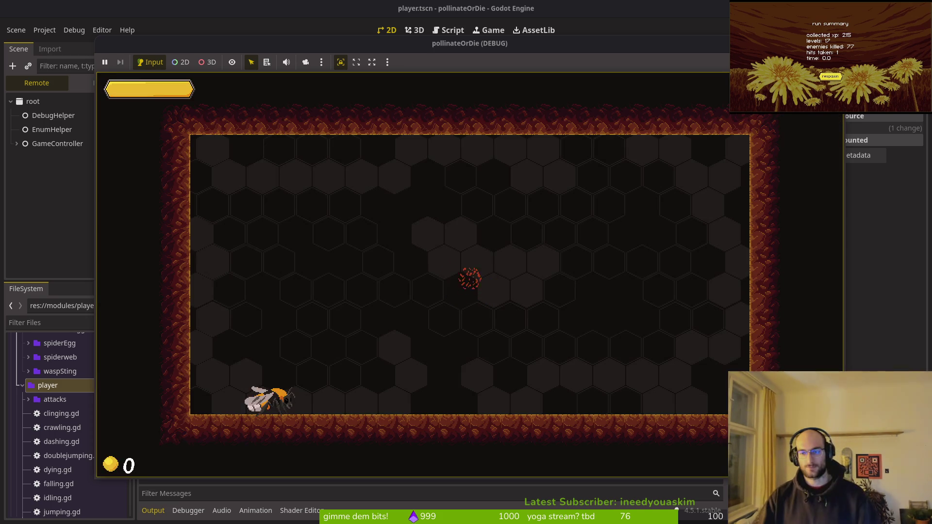
{"action": "key", "text": "F8"}
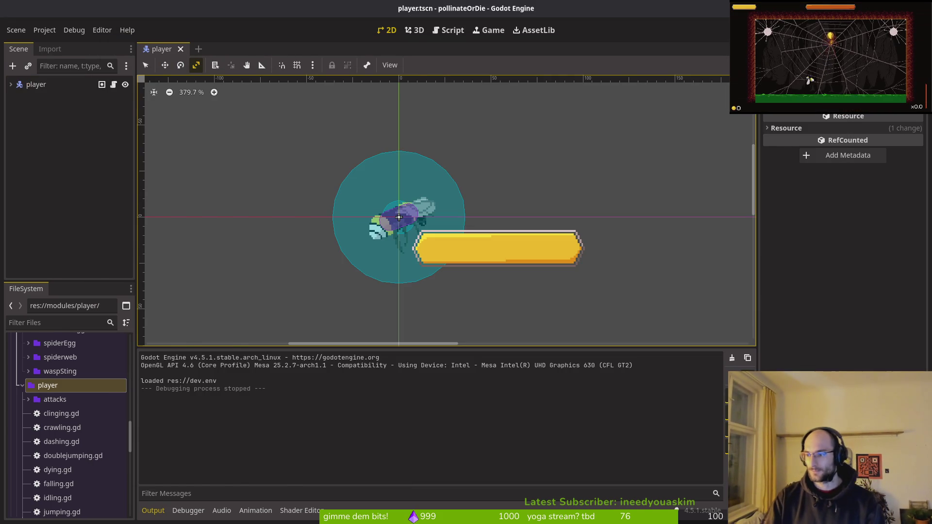
{"action": "key", "text": "alt+Tab"}
Launch vim and open debug.helper.gd through the file finder.
{"action": "type", "text": "vim"}
{"action": "key", "text": "Return"}
{"action": "type", "text": "debh"}
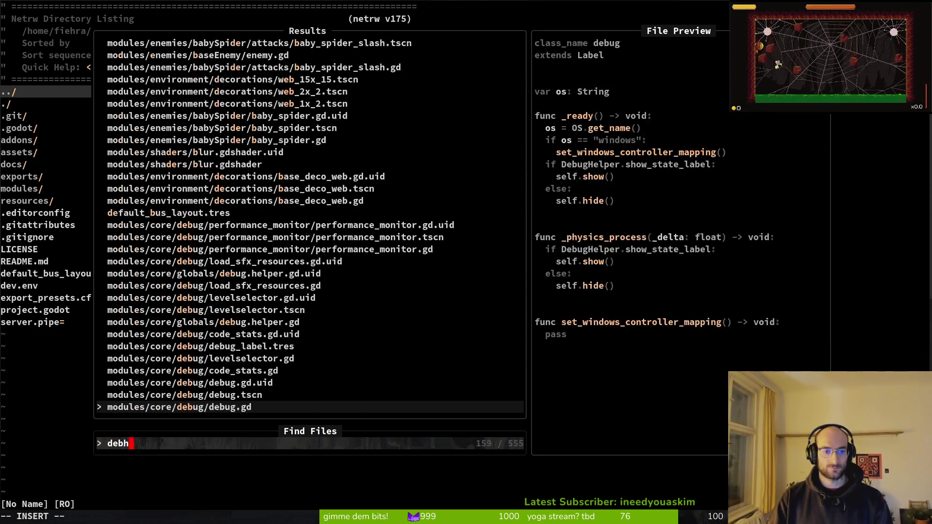
{"action": "key", "text": "Return"}
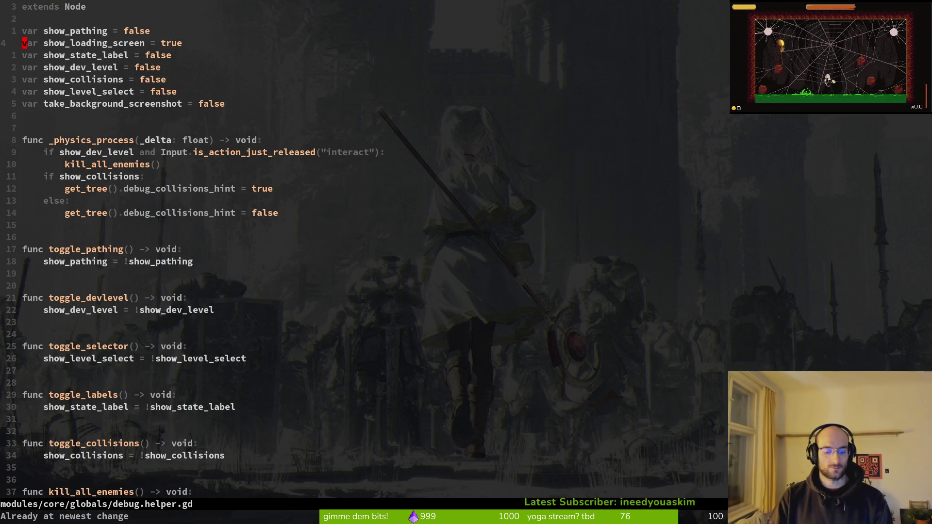
Set show_loading_screen to false and show_dev_level to true, save, and run the game.
{"action": "type", "text": "false"}
{"action": "key", "text": "Escape"}
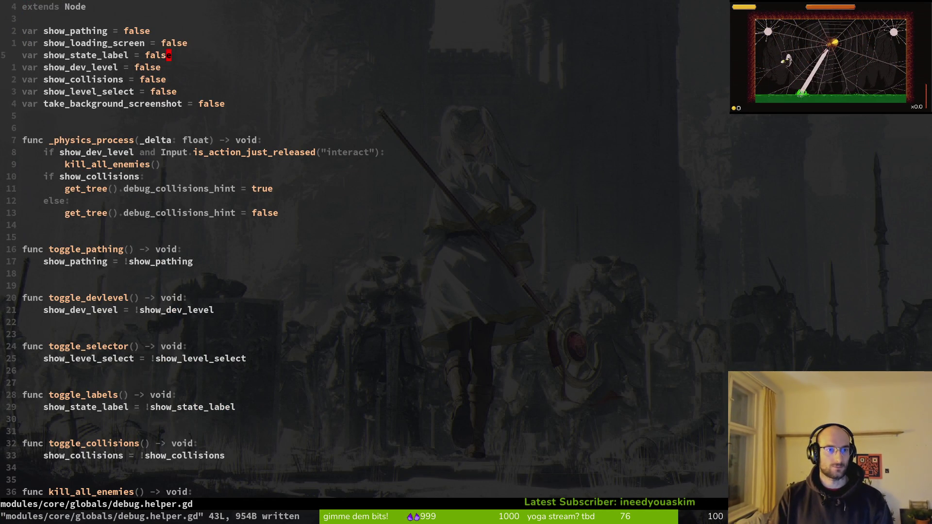
{"action": "type", "text": "ciwtrue"}
{"action": "key", "text": "Escape"}
{"action": "type", "text": ":w"}
{"action": "key", "text": "Return"}
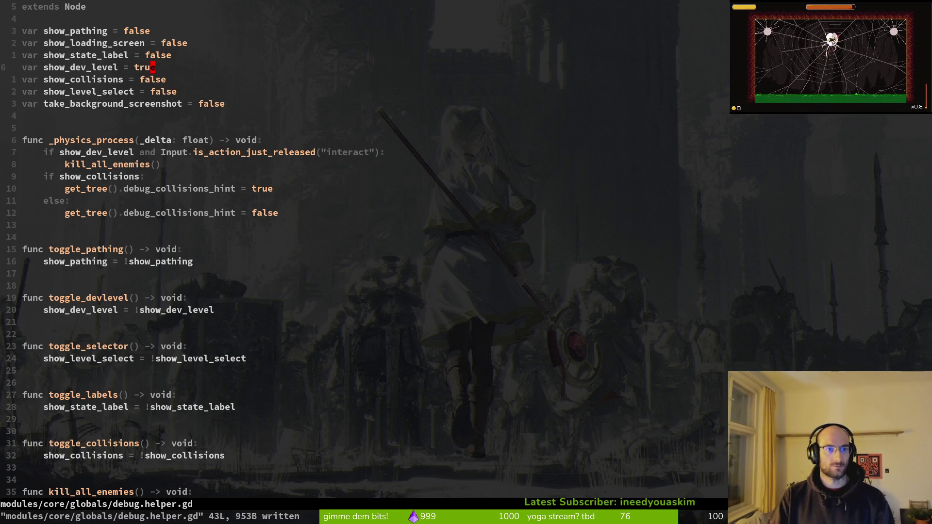
{"action": "key", "text": "alt+Tab"}
{"action": "key", "text": "F5"}
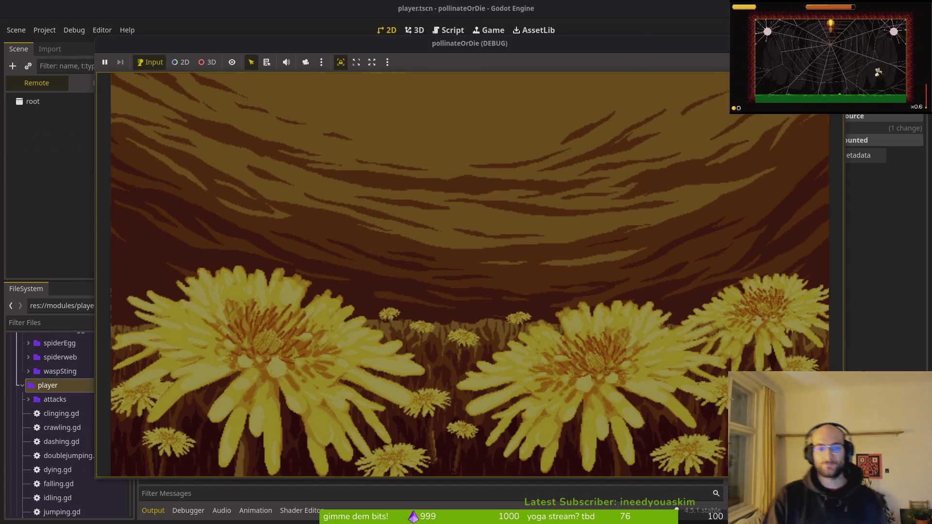
Fly the bee into the dev hexagon and collect the bandage buff, triggering the update_buff_hud error.
{"action": "key", "text": "space"}
{"action": "key", "text": "Right"}
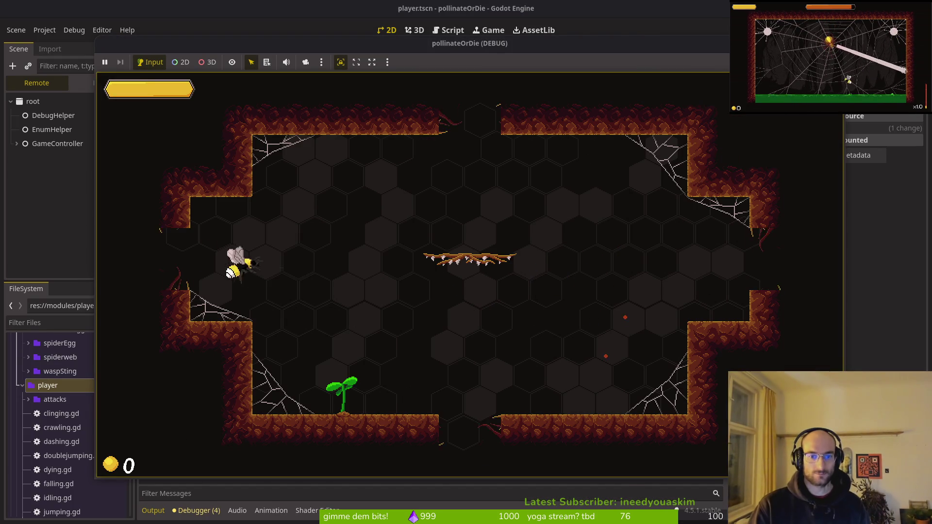
{"action": "key", "text": "Right"}
{"action": "key", "text": "space"}
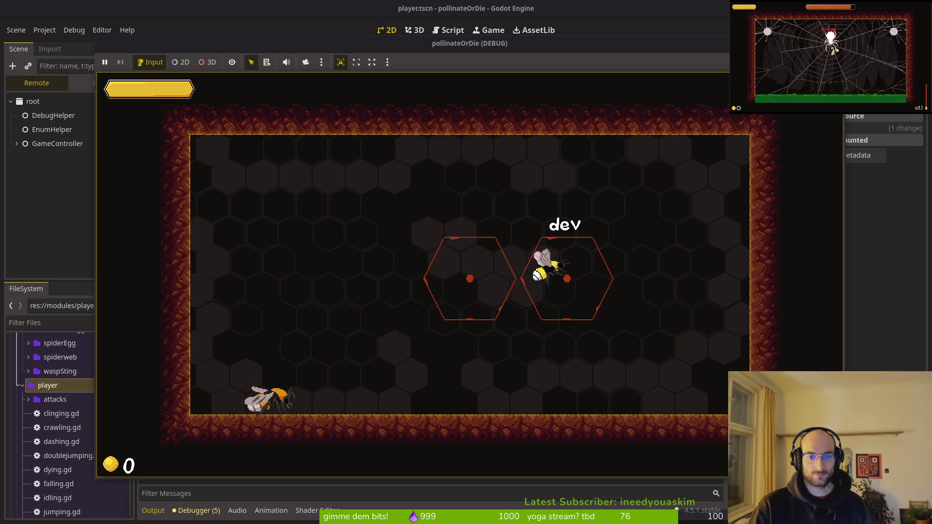
{"action": "key", "text": "Left"}
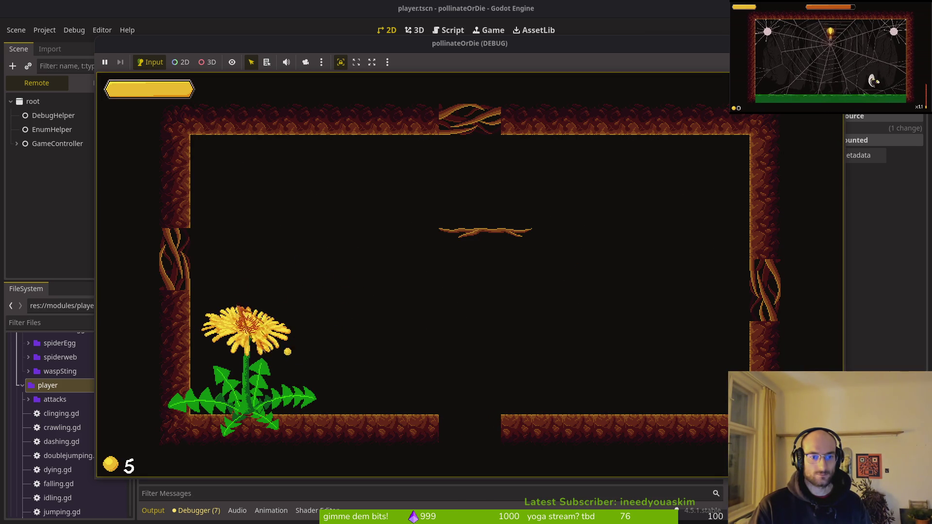
{"action": "key", "text": "Right"}
{"action": "key", "text": "Right"}
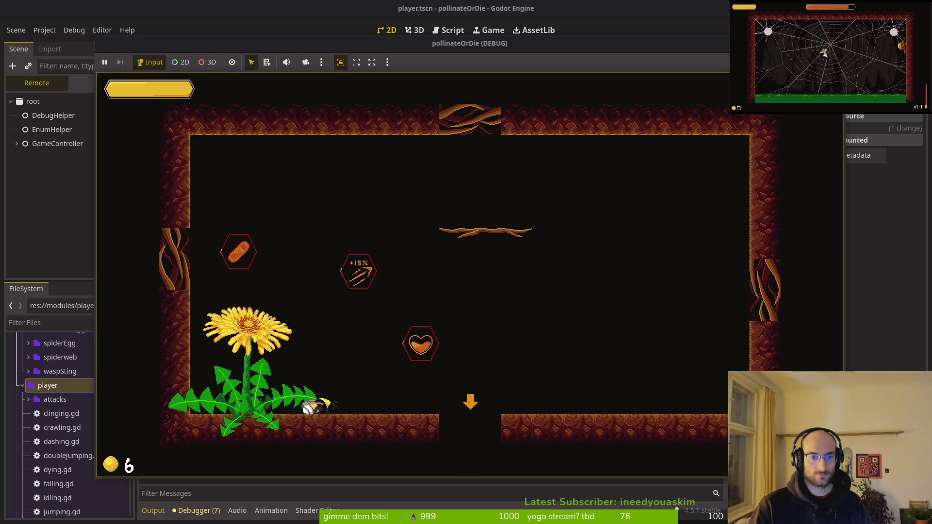
{"action": "key", "text": "Left"}
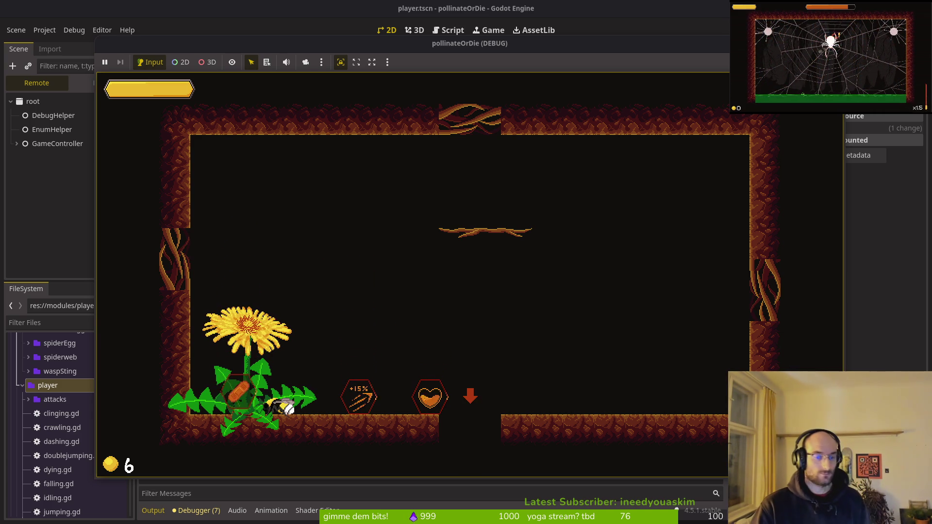
{"action": "key", "text": "Right"}
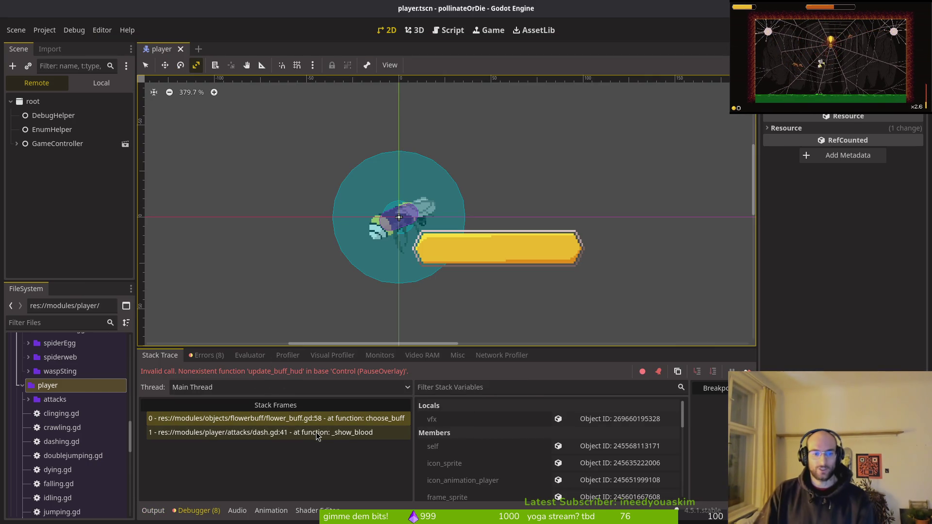
Resume past the debugger break and return to Neovim's file finder.
{"action": "key", "text": "F12"}
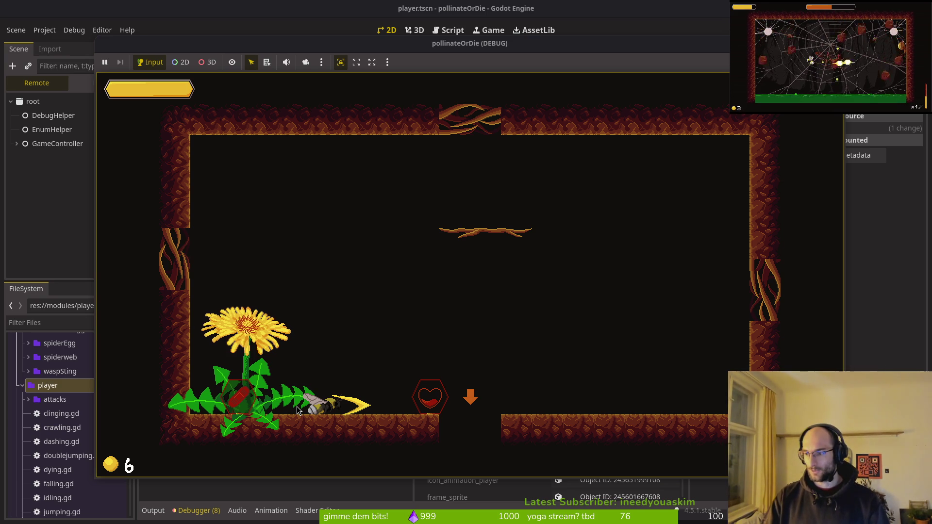
{"action": "key", "text": "alt+Tab"}
{"action": "key", "text": "space"}
Open pause_overlay.gd and find update_buffs_hud, comparing it with the debugger error.
{"action": "key", "text": "f"}
{"action": "key", "text": "f"}
{"action": "type", "text": "pause"}
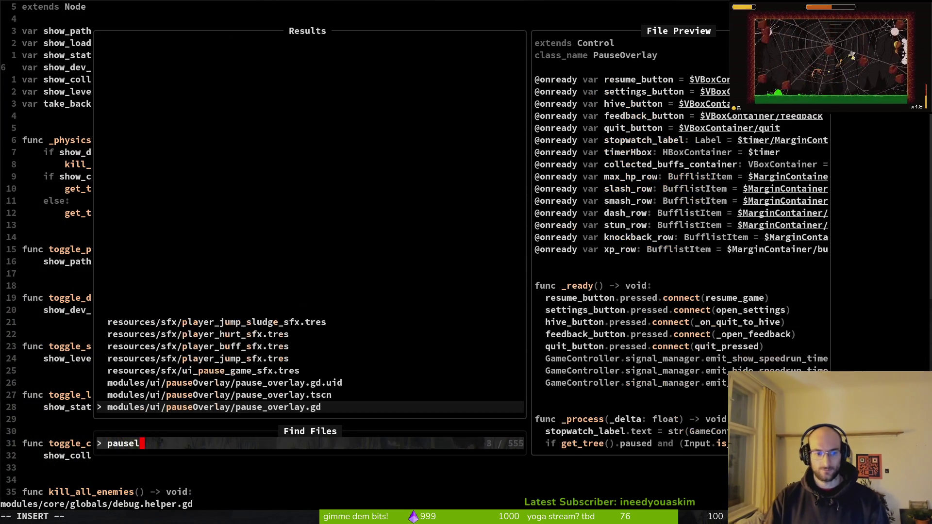
{"action": "key", "text": "Return"}
{"action": "key", "text": "ctrl+d"}
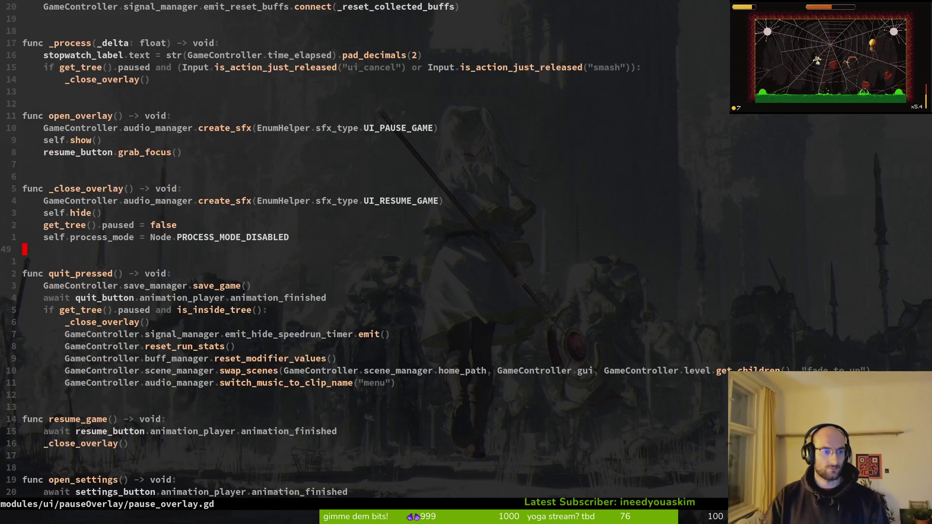
{"action": "key", "text": "ctrl+d"}
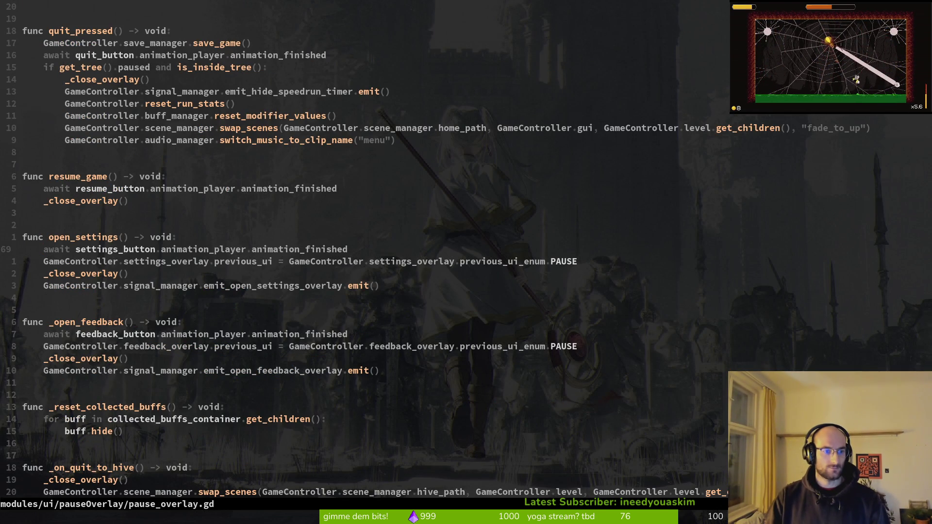
{"action": "key", "text": "ctrl+d"}
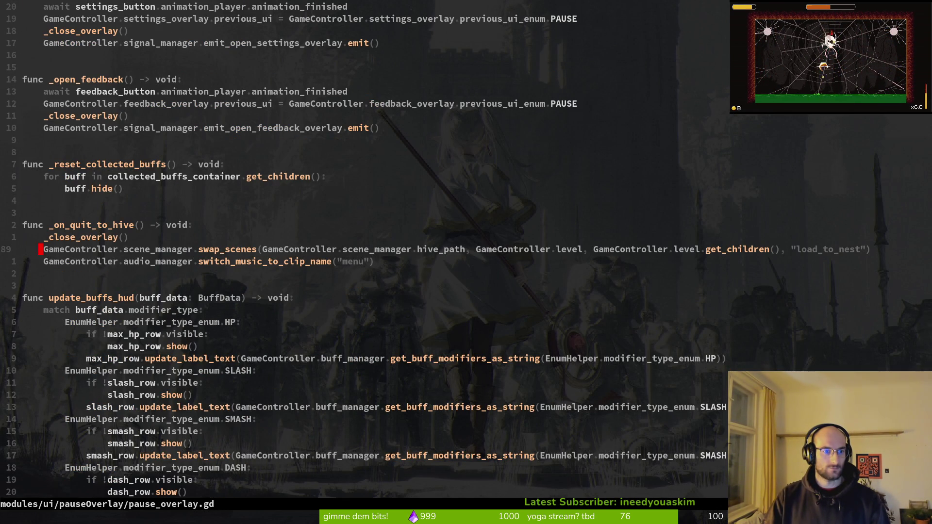
{"action": "key", "text": "alt+Tab"}
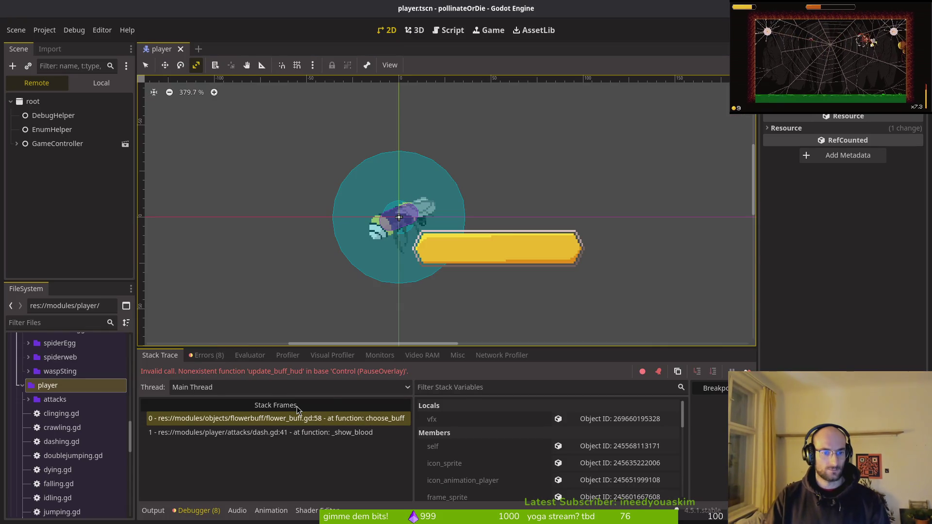
{"action": "key", "text": "alt+Tab"}
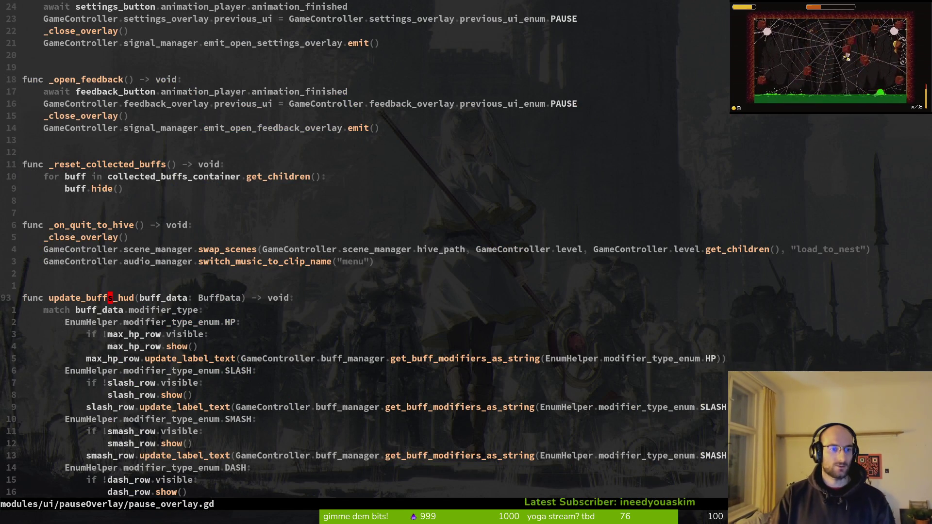
Undo the accidental edit to the function name and save pause_overlay.gd.
{"action": "key", "text": "s"}
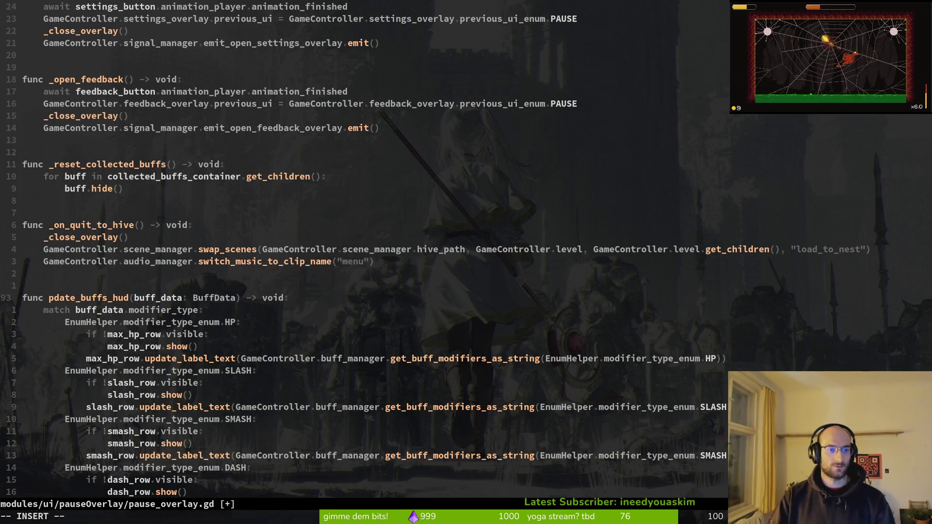
{"action": "key", "text": "Escape"}
{"action": "type", "text": "u"}
{"action": "type", "text": ":w"}
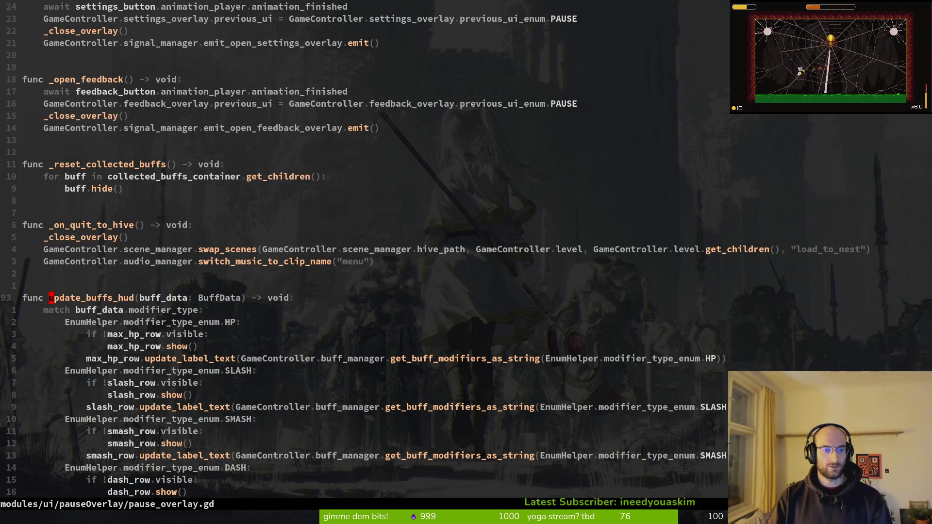
{"action": "key", "text": "Return"}
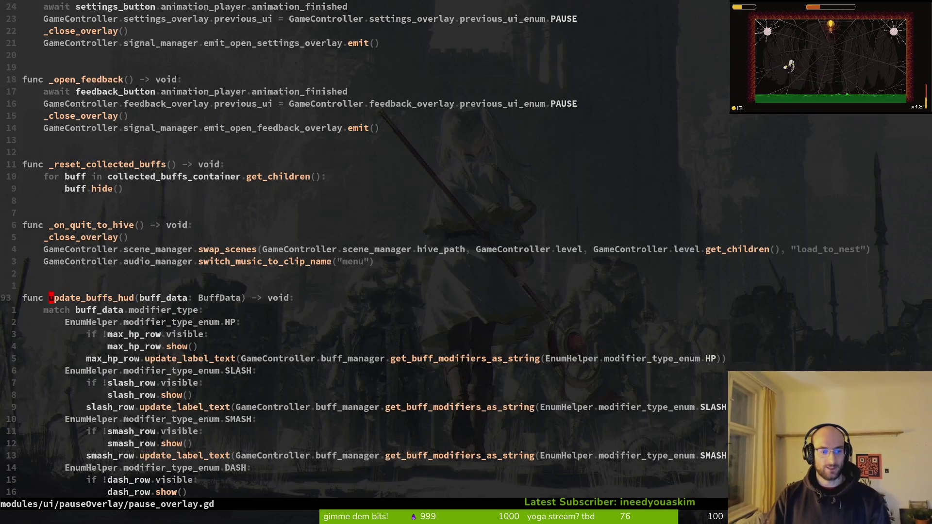
In flower_buff.gd, rename the line-58 call to update_buffs_hud and save.
{"action": "key", "text": "space"}
{"action": "key", "text": "f"}
{"action": "key", "text": "f"}
{"action": "type", "text": "flowerb"}
{"action": "key", "text": "Return"}
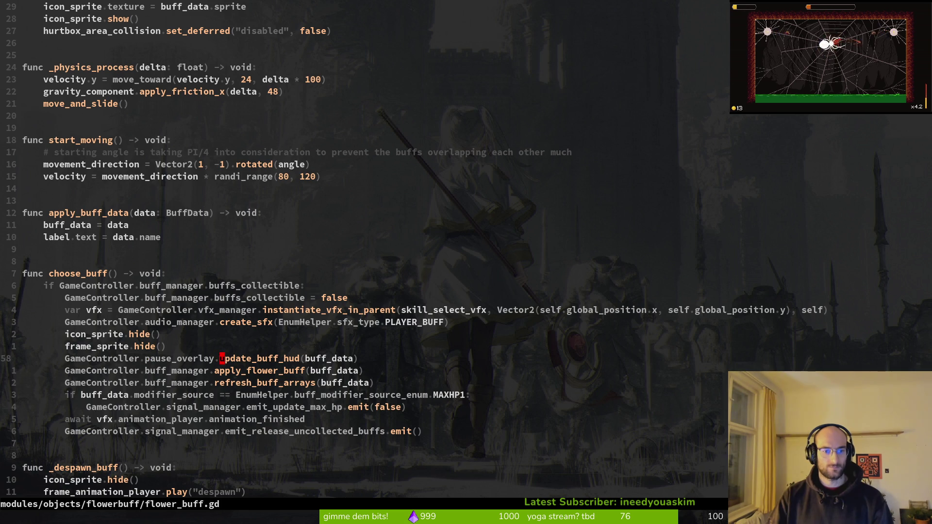
{"action": "type", "text": "ciwupdate_buffs_hud"}
{"action": "key", "text": "Escape"}
{"action": "type", "text": ":w"}
{"action": "key", "text": "Return"}
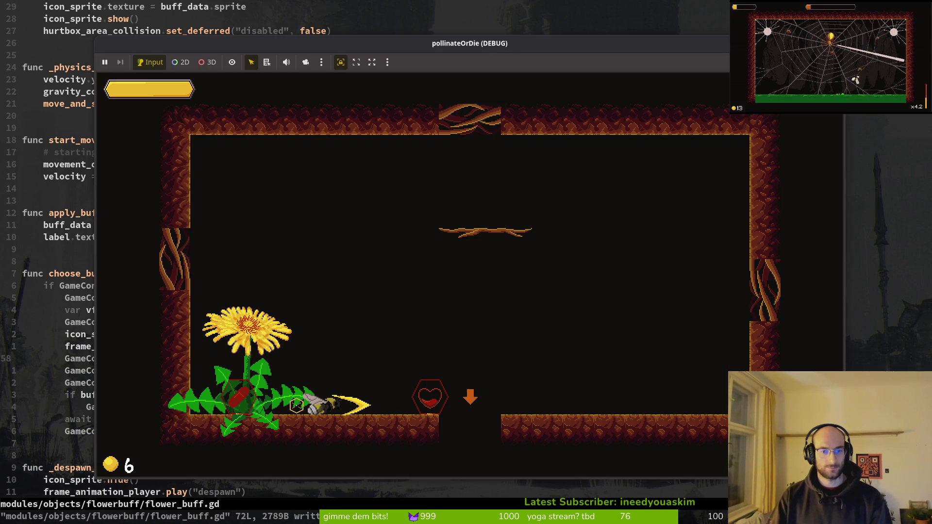
Relaunch the game, continue into the cave, pollinate a sprout and collect its upgrades.
{"action": "key", "text": "F5"}
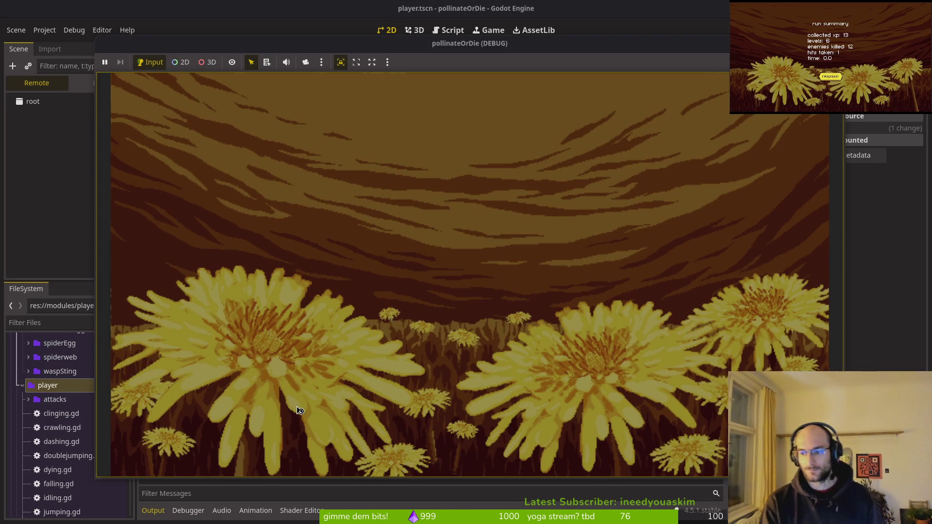
{"action": "key", "text": "Return"}
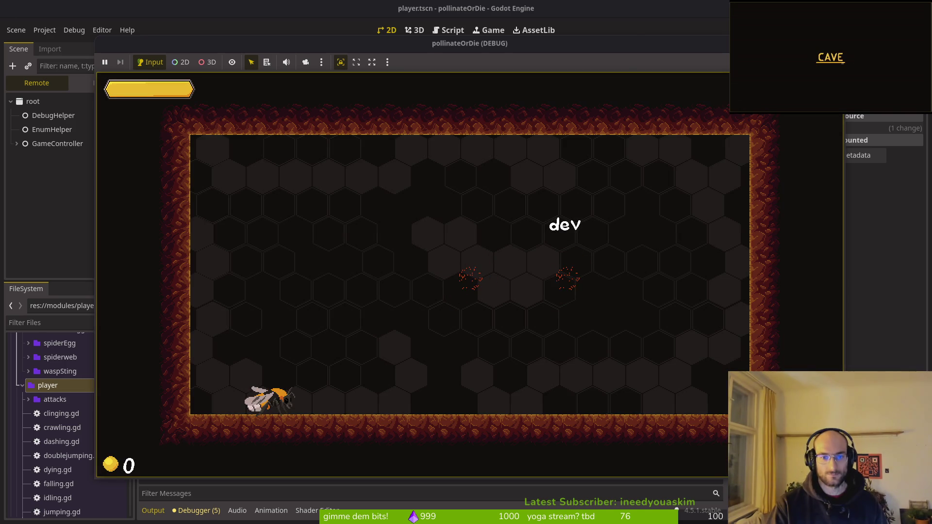
{"action": "key", "text": "Left"}
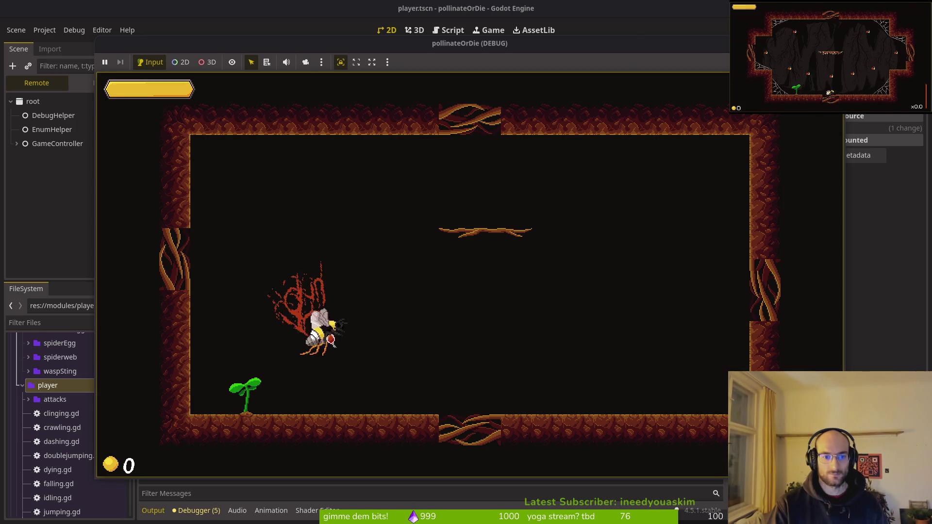
{"action": "key", "text": "Left"}
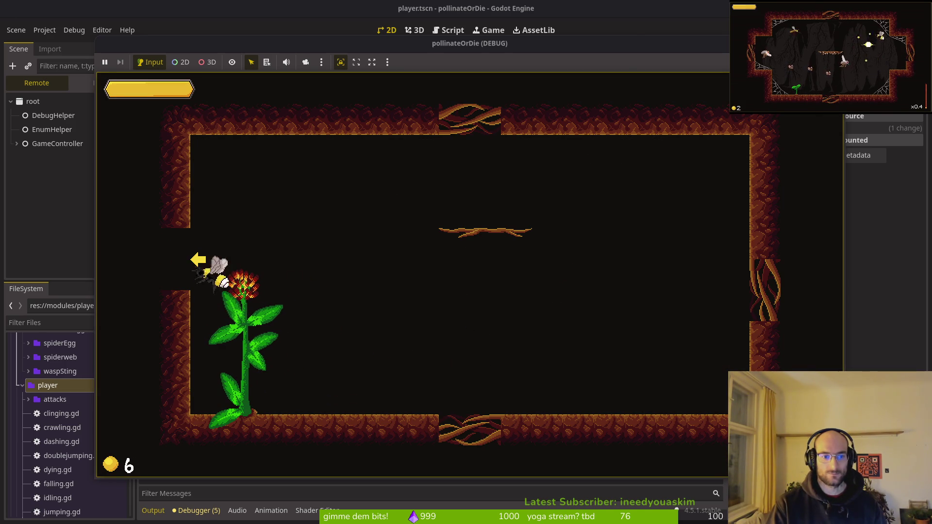
{"action": "key", "text": "Right"}
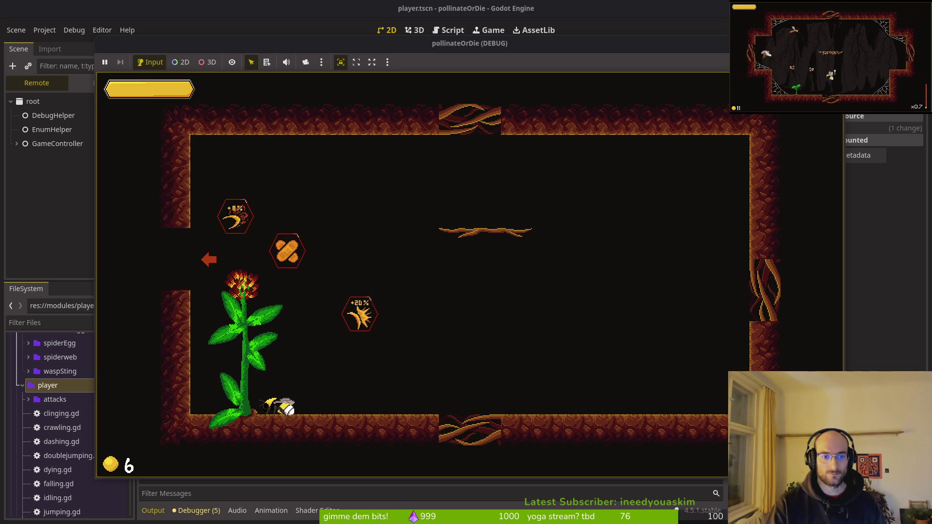
{"action": "key", "text": "Right"}
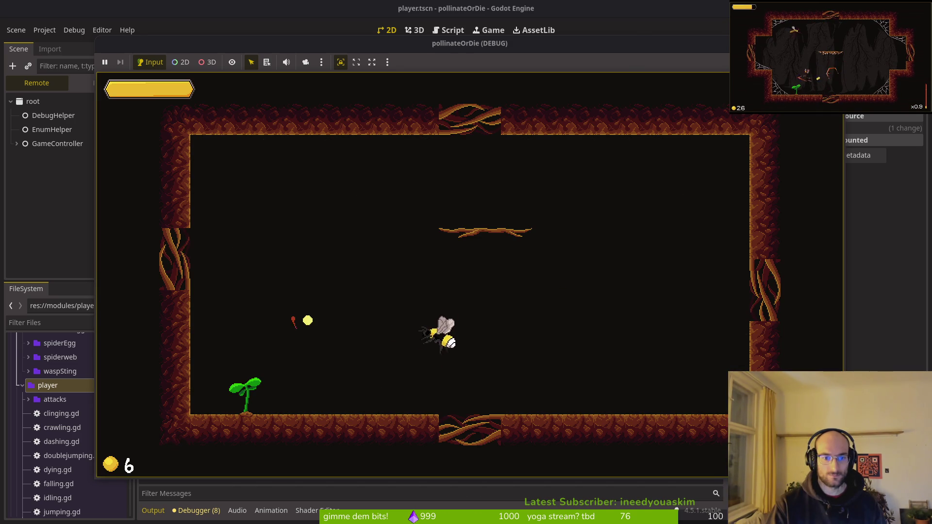
{"action": "key", "text": "Left"}
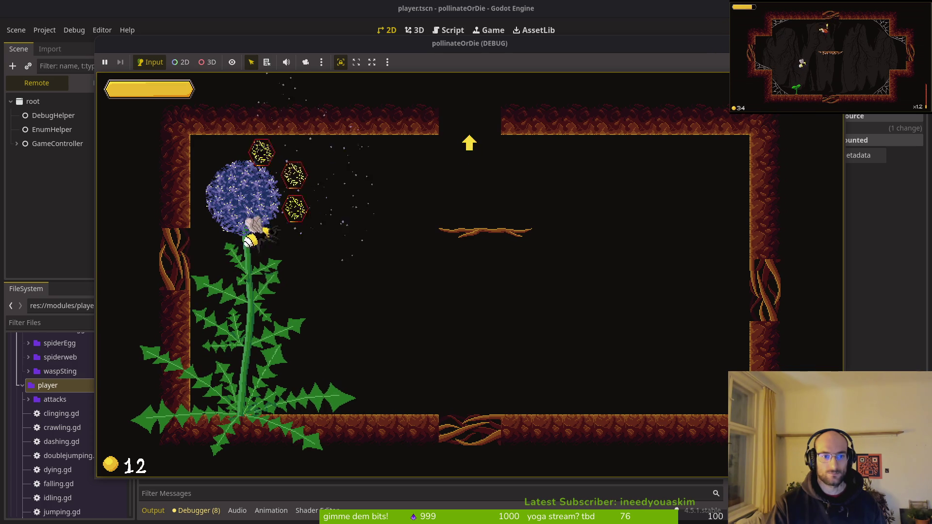
{"action": "key", "text": "Right"}
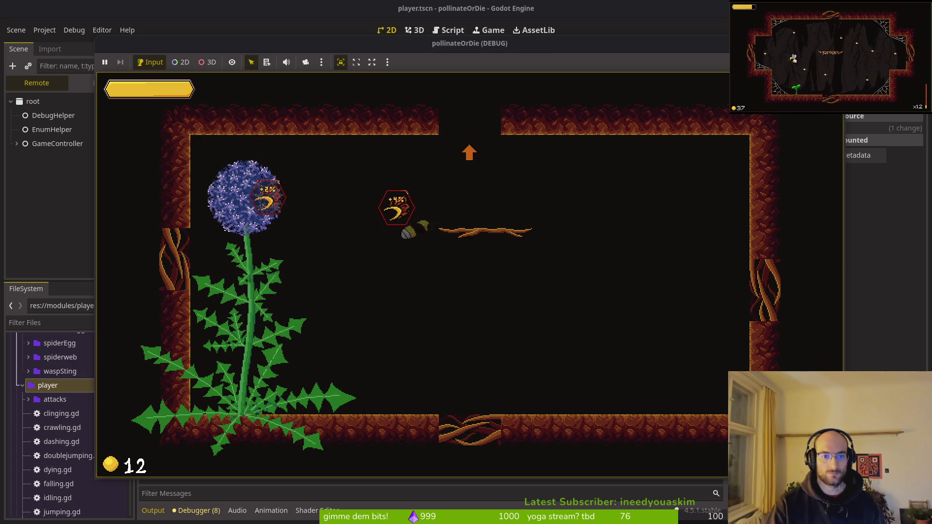
{"action": "key", "text": "Left"}
{"action": "key", "text": "Up"}
{"action": "key", "text": "Right"}
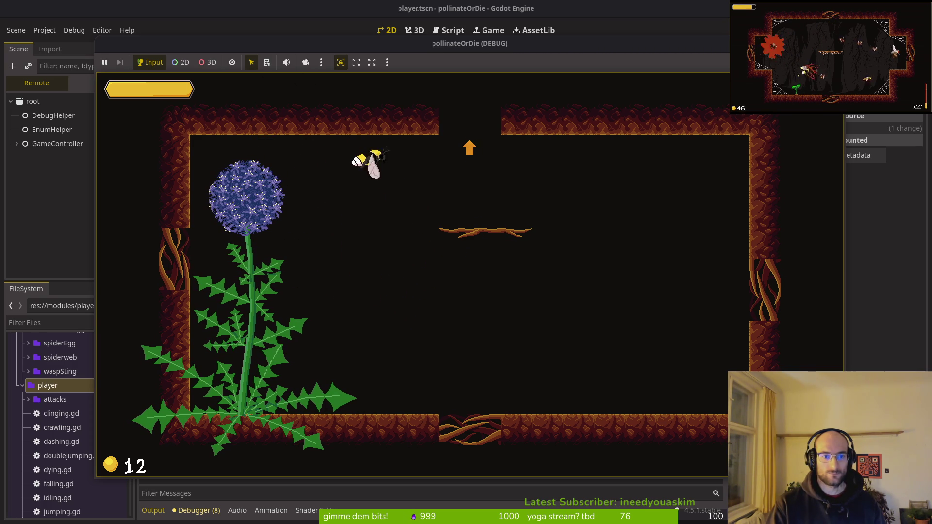
Check buffs in the pause menu, grow another flower, grab its buff, and pause again.
{"action": "key", "text": "Escape"}
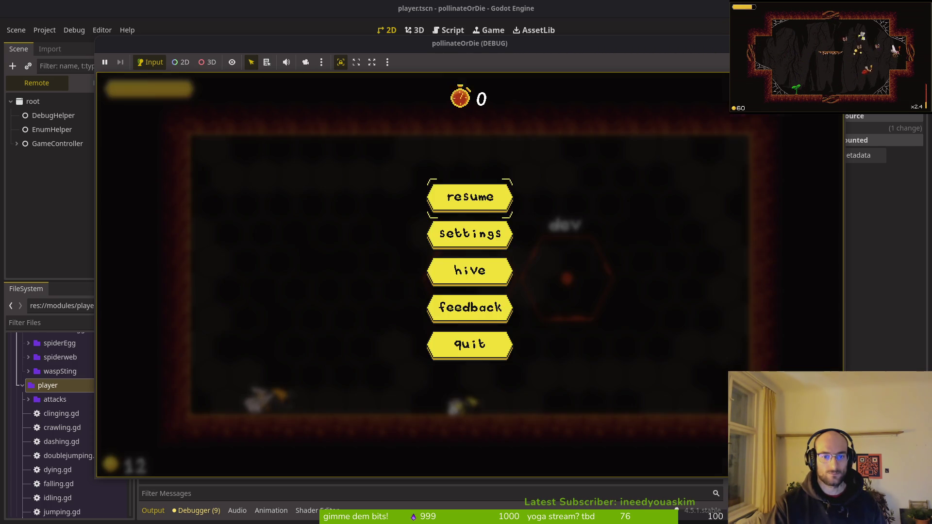
{"action": "key", "text": "Escape"}
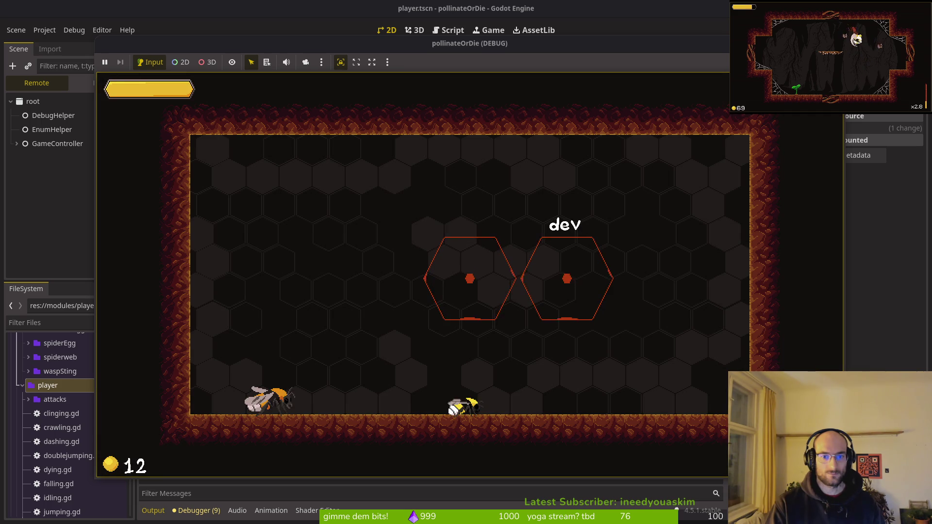
{"action": "key", "text": "Up"}
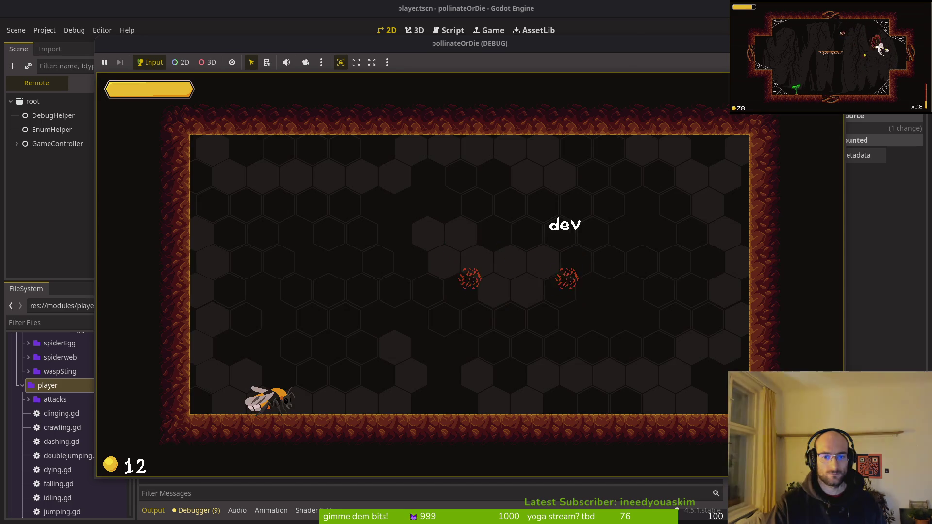
{"action": "key", "text": "Left"}
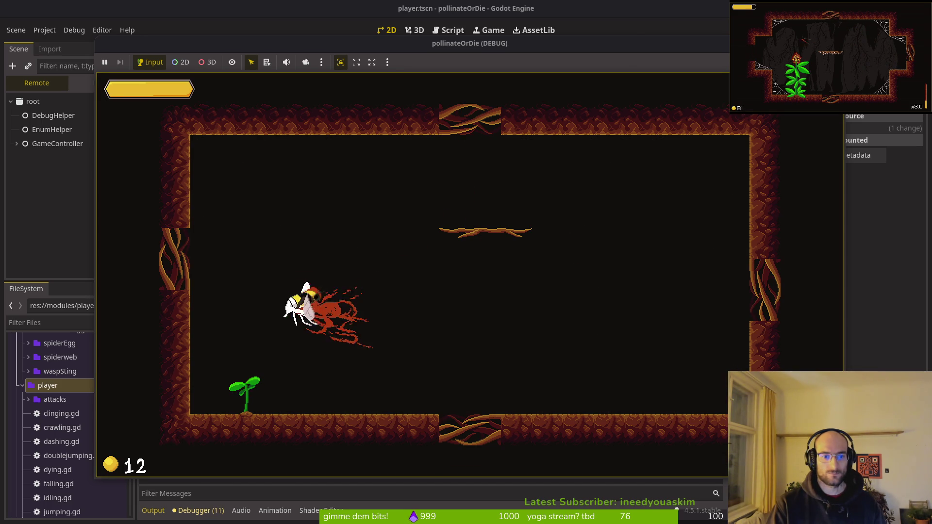
{"action": "key", "text": "Left"}
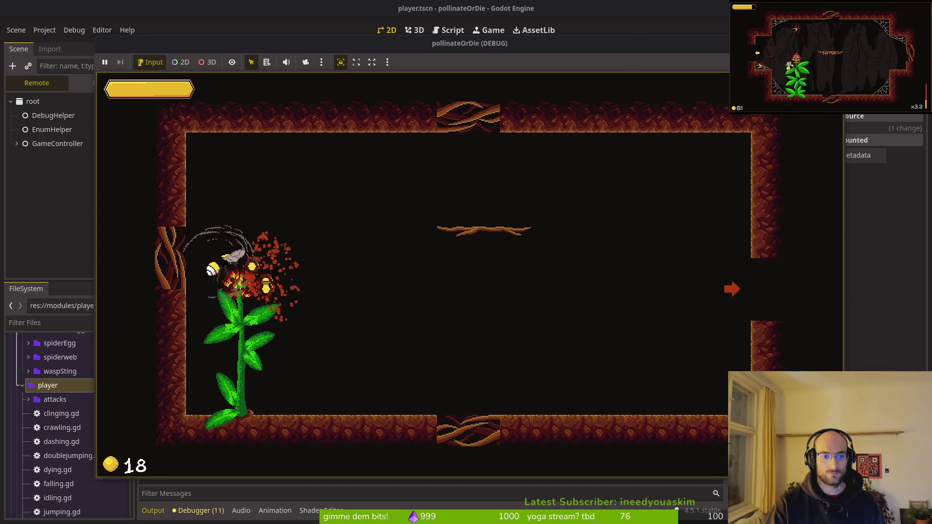
{"action": "key", "text": "Right"}
{"action": "key", "text": "Up"}
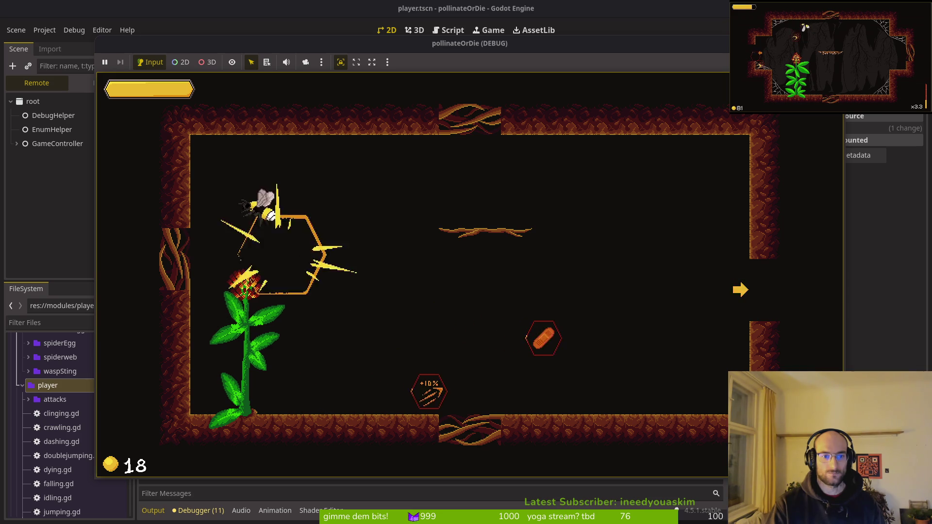
{"action": "key", "text": "Escape"}
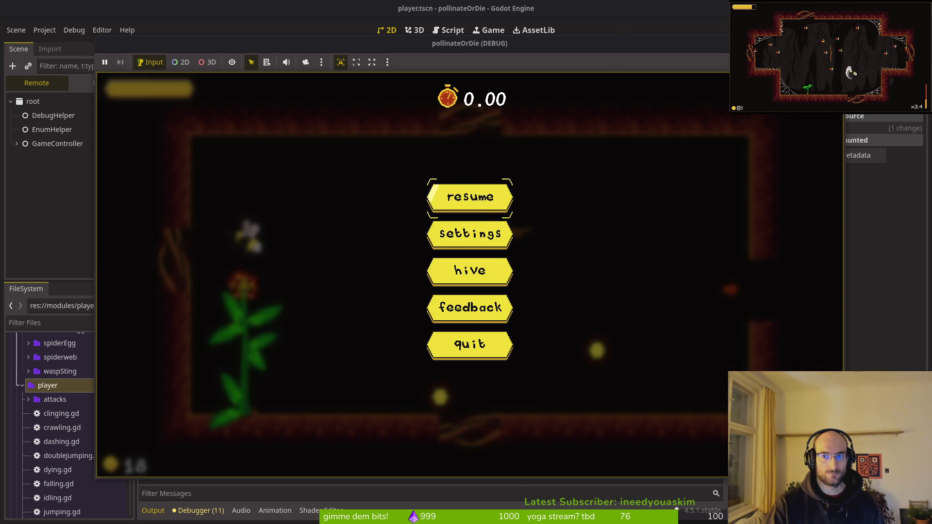
{"action": "key", "text": "Escape"}
{"action": "key", "text": "Escape"}
{"action": "key", "text": "Escape"}
{"action": "key", "text": "Escape"}
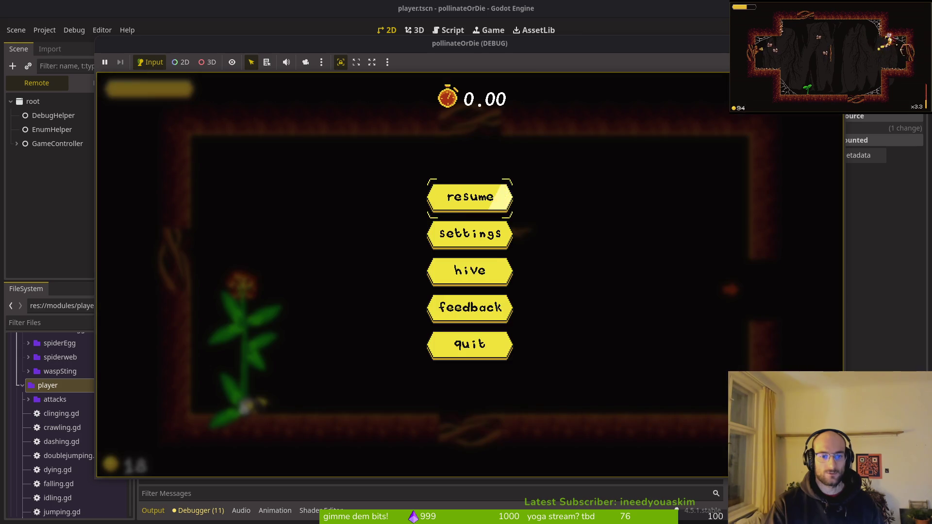
{"action": "key", "text": "Escape"}
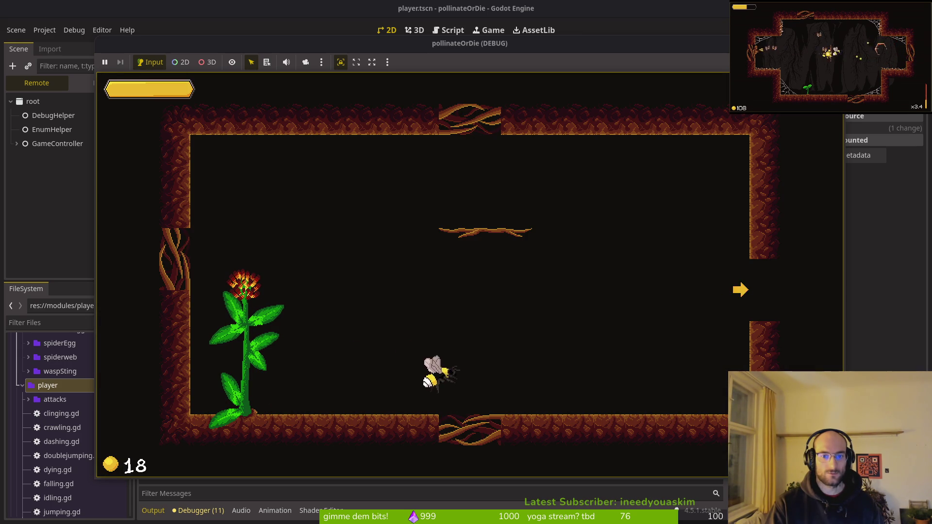
Enter the dev room, fight wasps, grow a dandelion, collect coins and a buff, and pause.
{"action": "key", "text": "Right"}
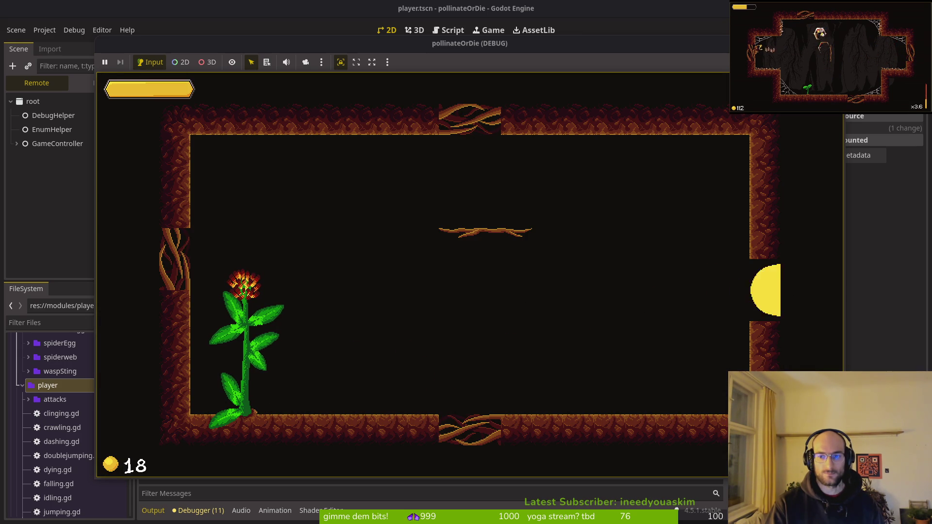
{"action": "key", "text": "Escape"}
{"action": "key", "text": "Escape"}
{"action": "key", "text": "Up"}
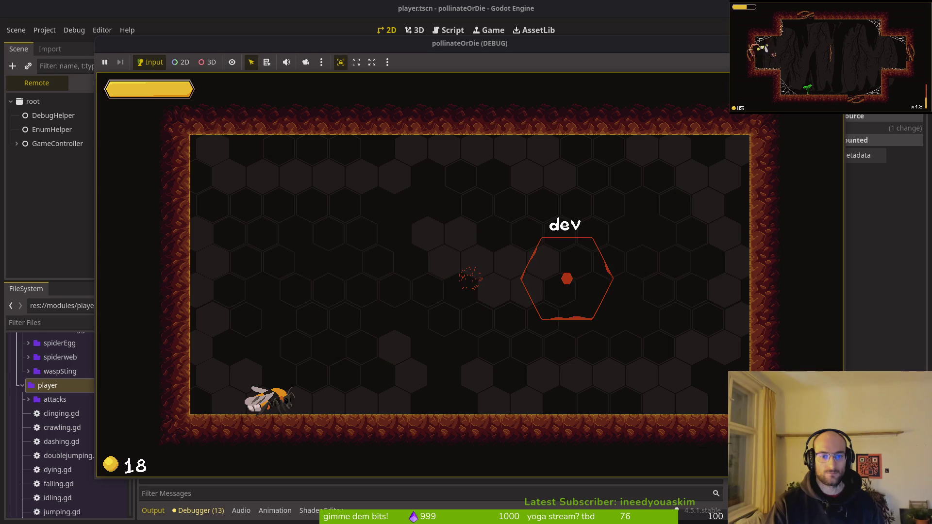
{"action": "key", "text": "Left"}
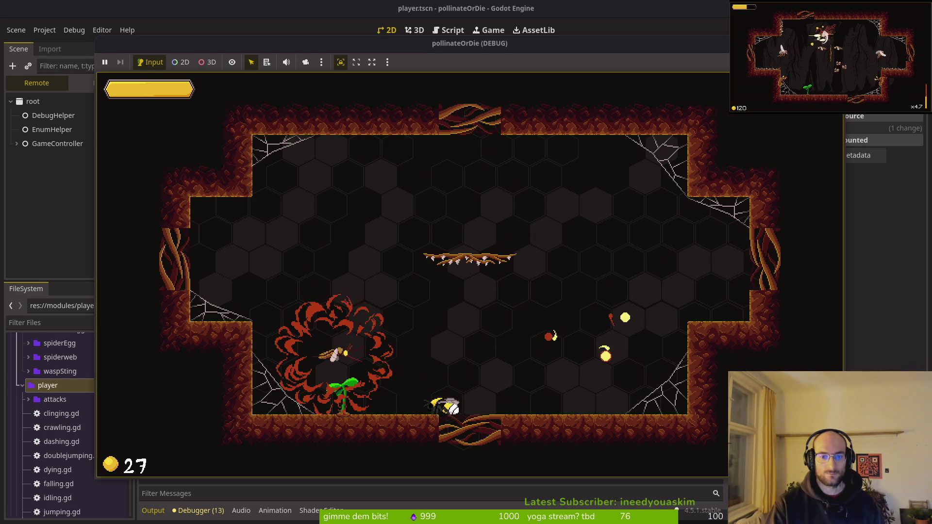
{"action": "key", "text": "Up"}
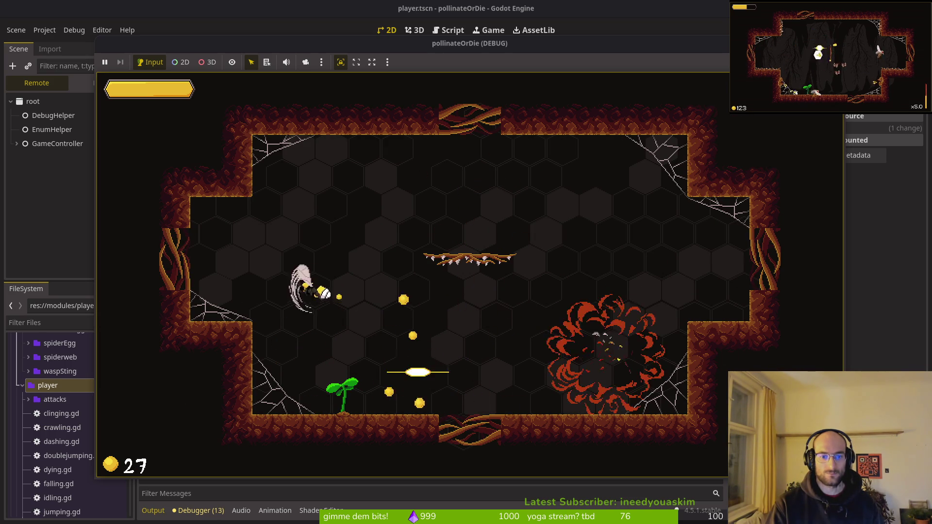
{"action": "key", "text": "Down"}
{"action": "key", "text": "Right"}
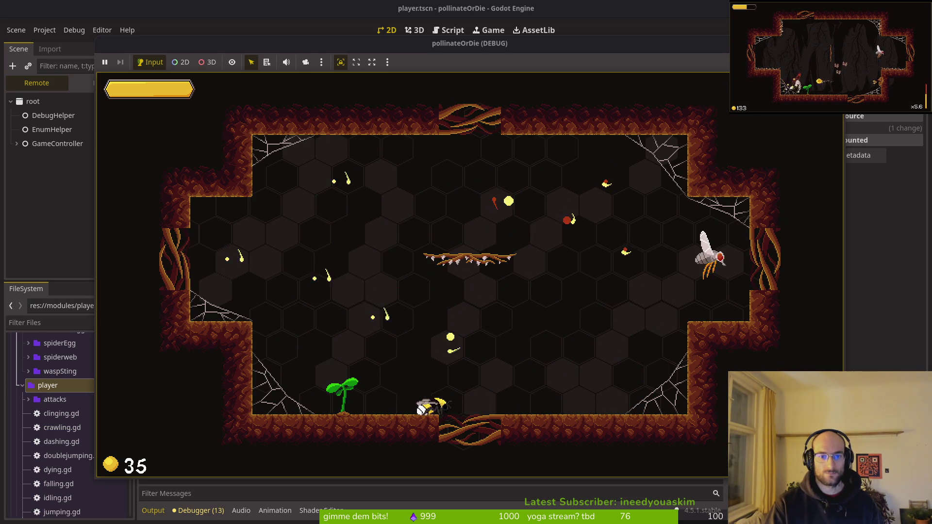
{"action": "key", "text": "Left"}
{"action": "key", "text": "Up"}
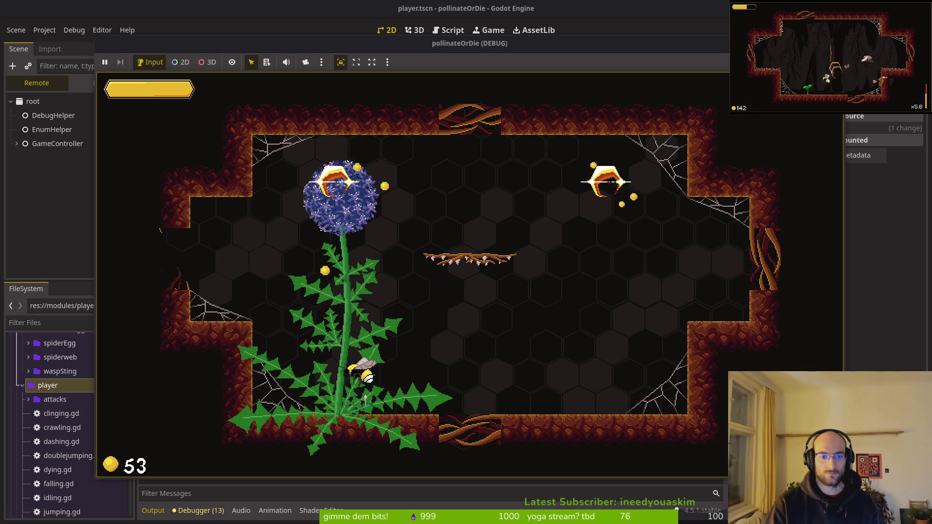
{"action": "key", "text": "Right"}
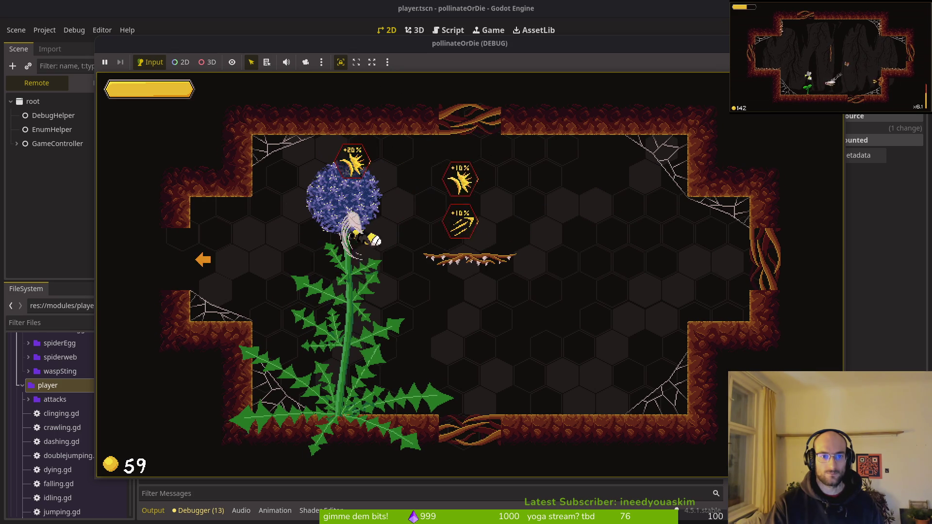
{"action": "key", "text": "Left"}
{"action": "key", "text": "Down"}
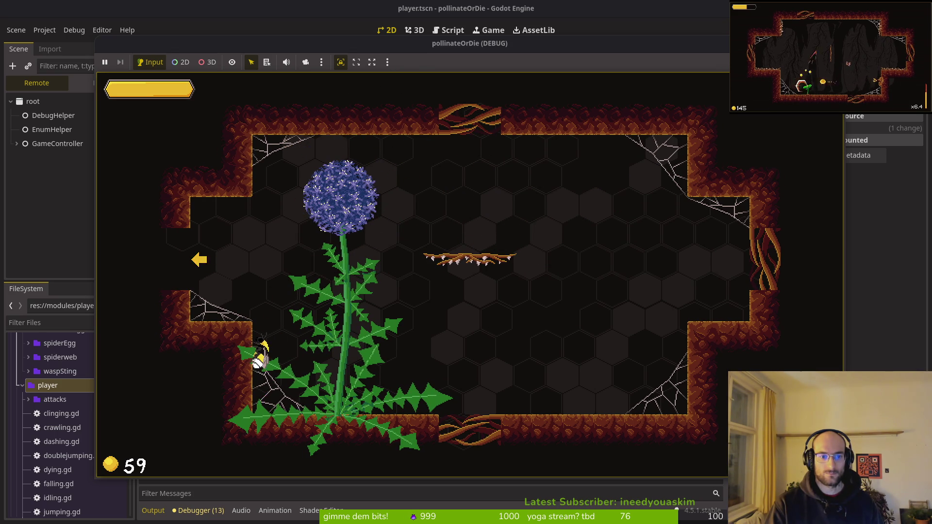
{"action": "key", "text": "Escape"}
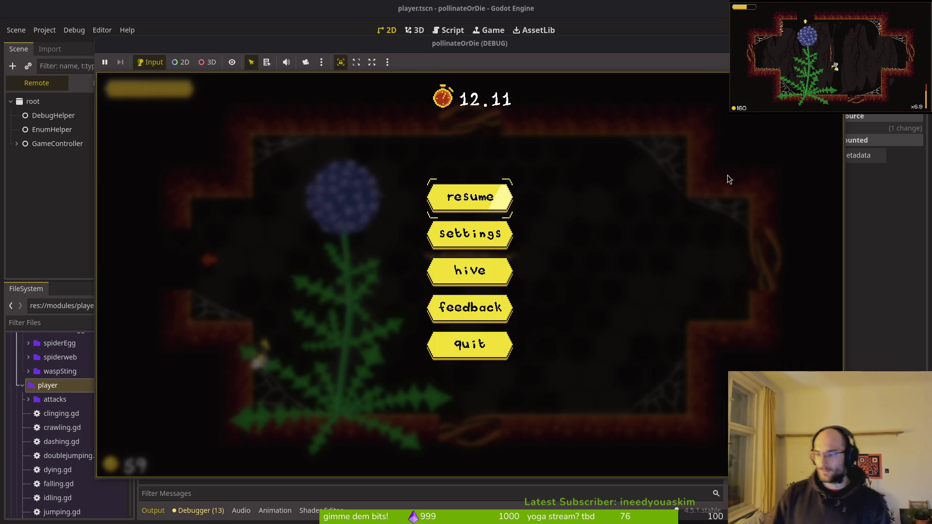
{"action": "key", "text": "alt+Tab"}
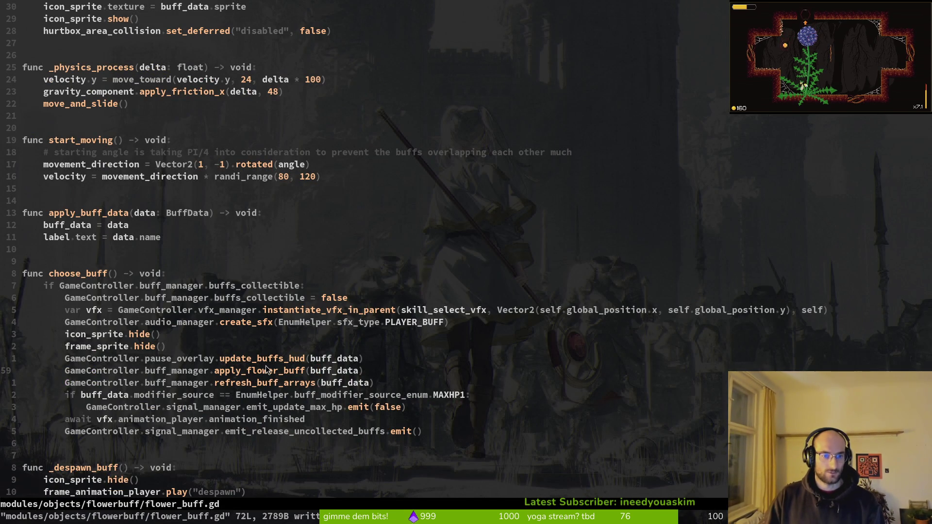
Move the update_buffs_hud call below refresh_buff_arrays in choose_buff, then relaunch the game.
{"action": "key", "text": "k"}
{"action": "key", "text": "alt+j"}
{"action": "key", "text": "alt+j"}
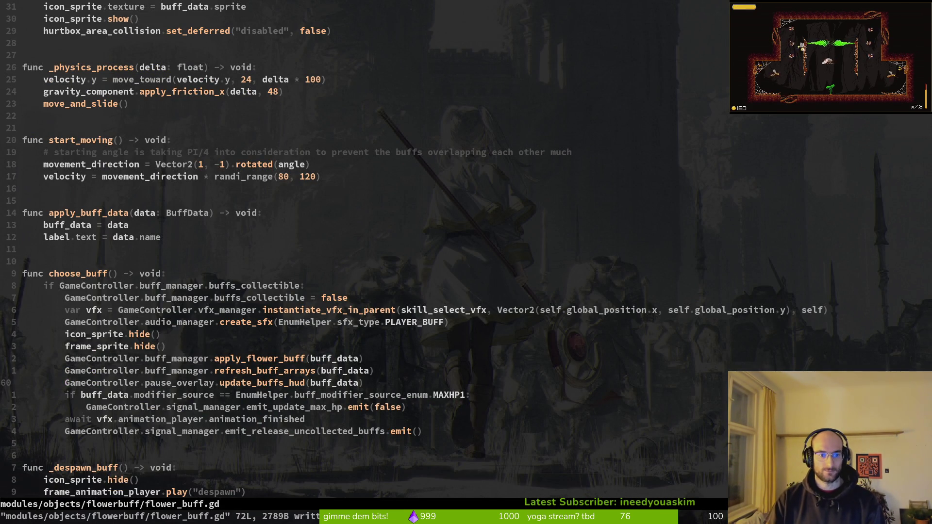
{"action": "key", "text": "alt+Tab"}
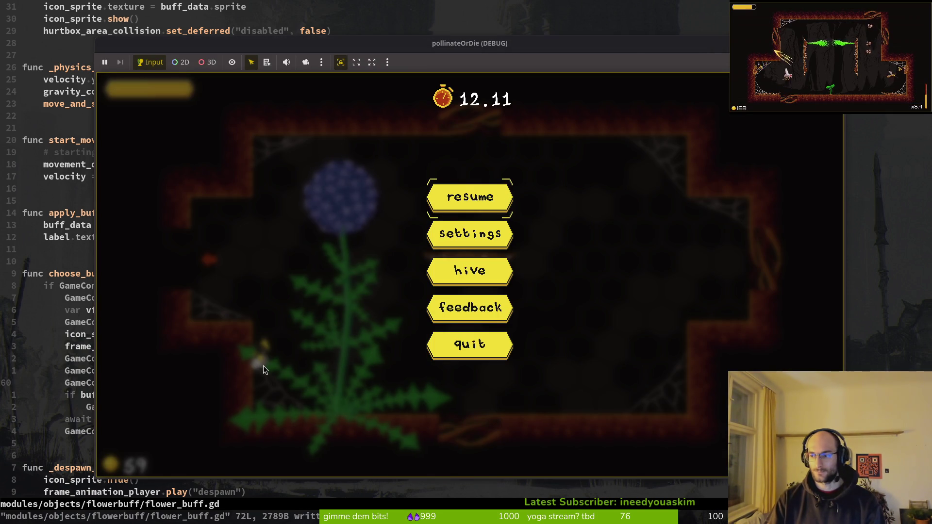
{"action": "key", "text": "alt+Tab"}
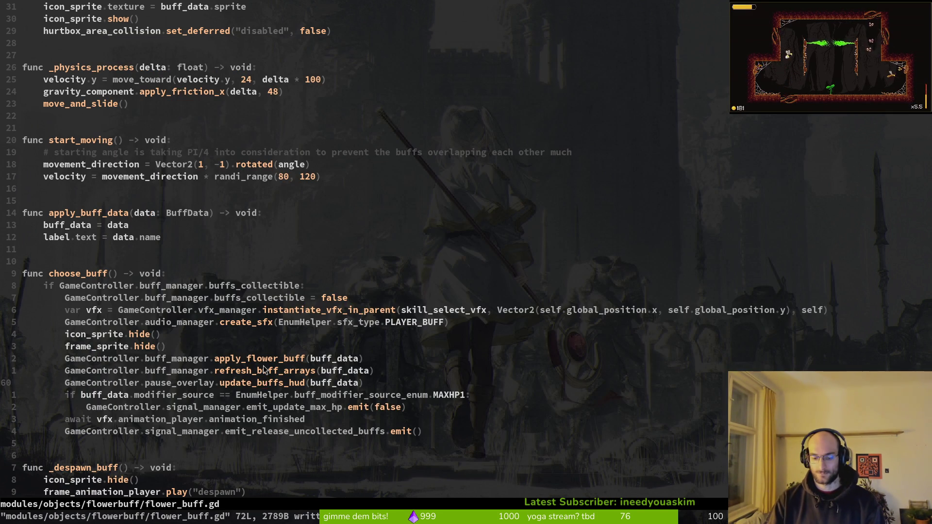
{"action": "key", "text": "alt+Tab"}
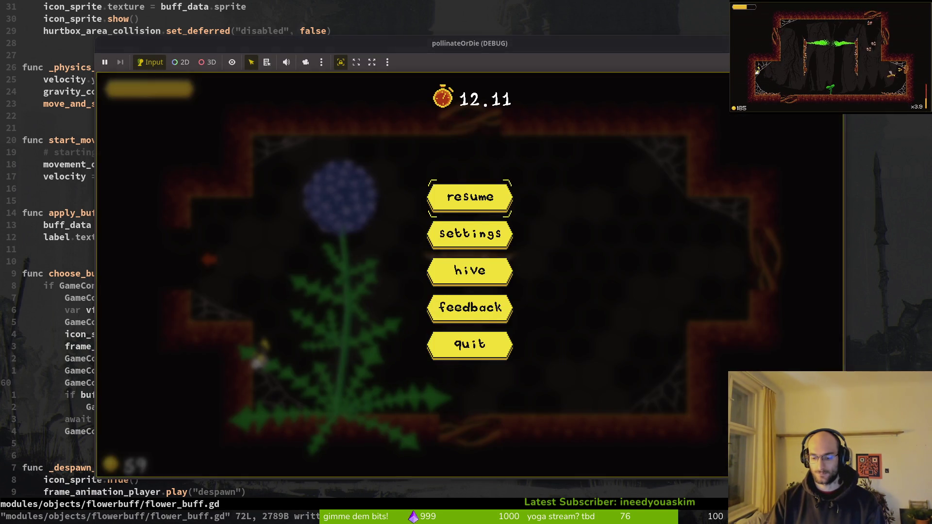
{"action": "key", "text": "alt+Tab"}
{"action": "key", "text": "alt+Tab"}
{"action": "key", "text": "F5"}
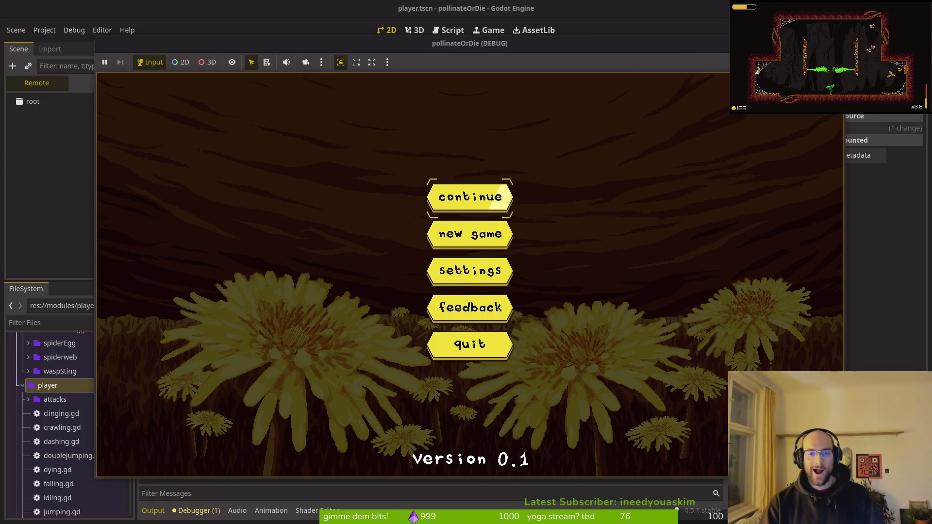
Continue the saved game, enter the dev portal, grab a flower buff, and pause to check it.
{"action": "key", "text": "Return"}
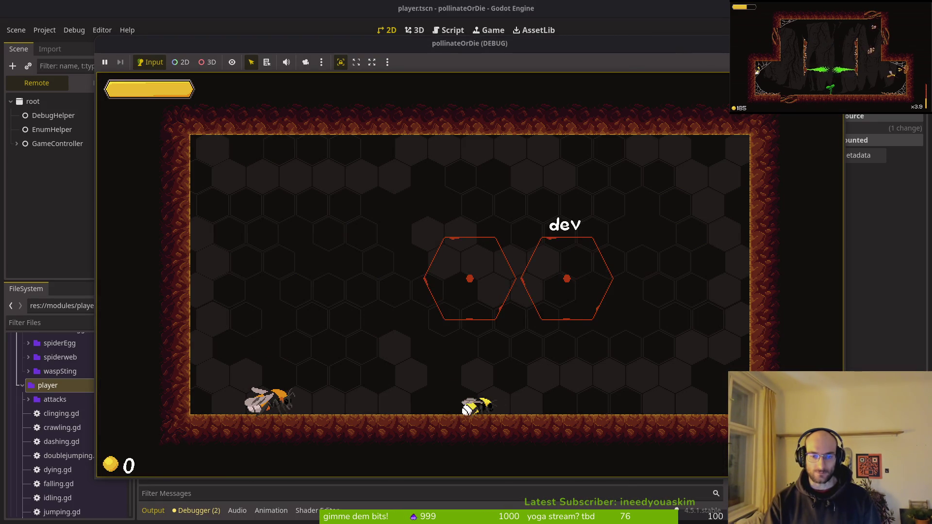
{"action": "key", "text": "Up"}
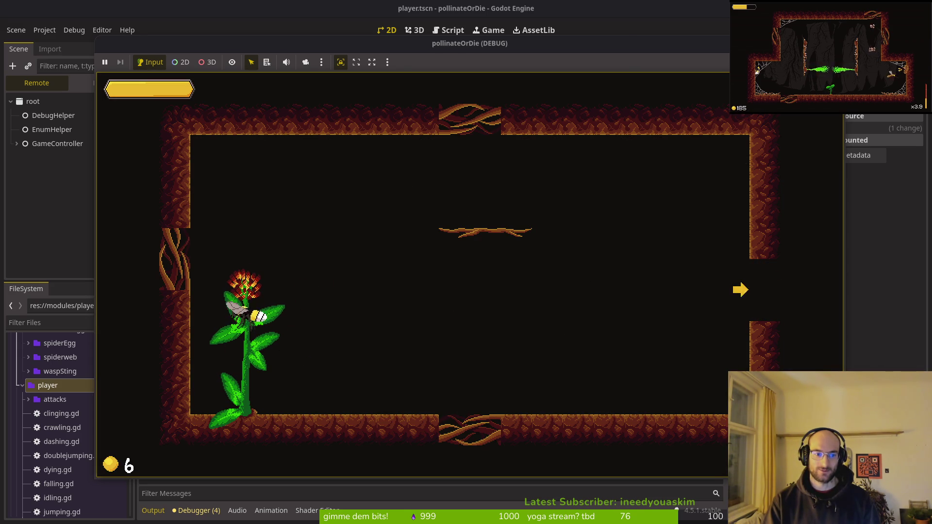
{"action": "key", "text": "Up"}
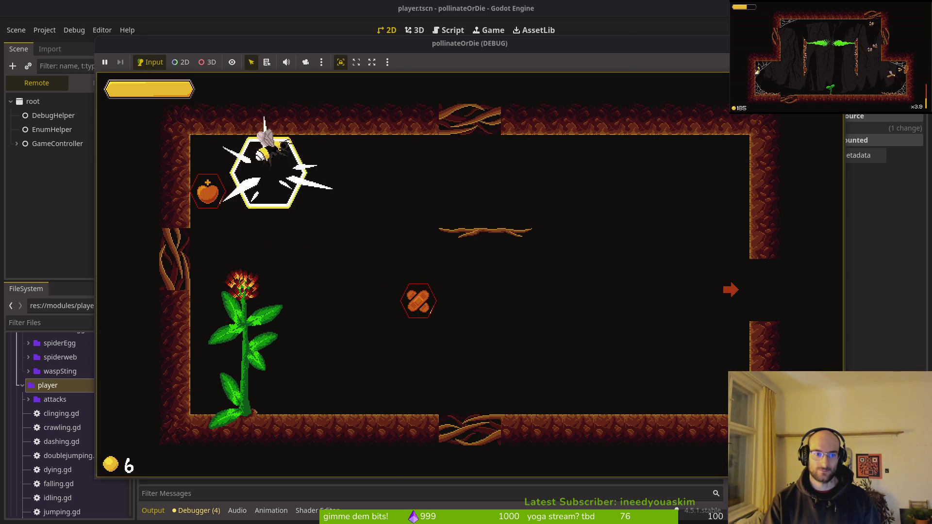
{"action": "key", "text": "Escape"}
{"action": "key", "text": "Escape"}
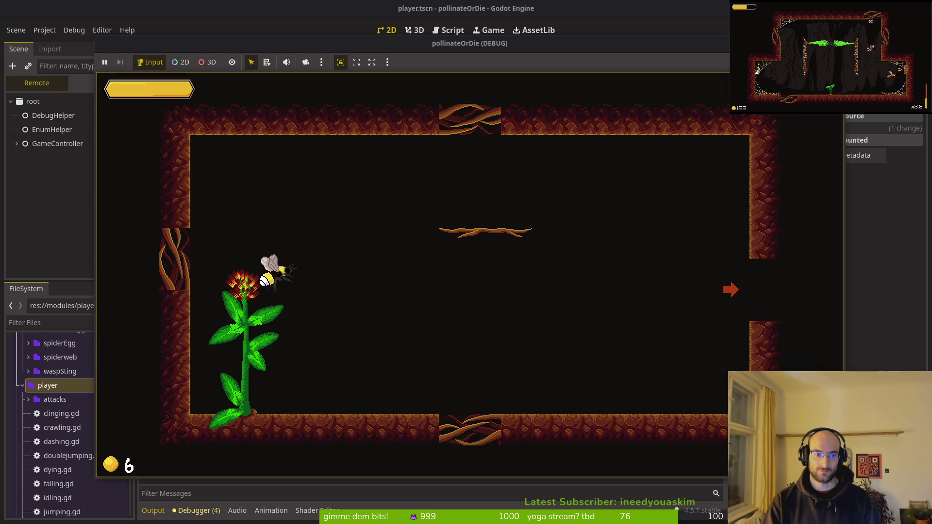
{"action": "key", "text": "Right"}
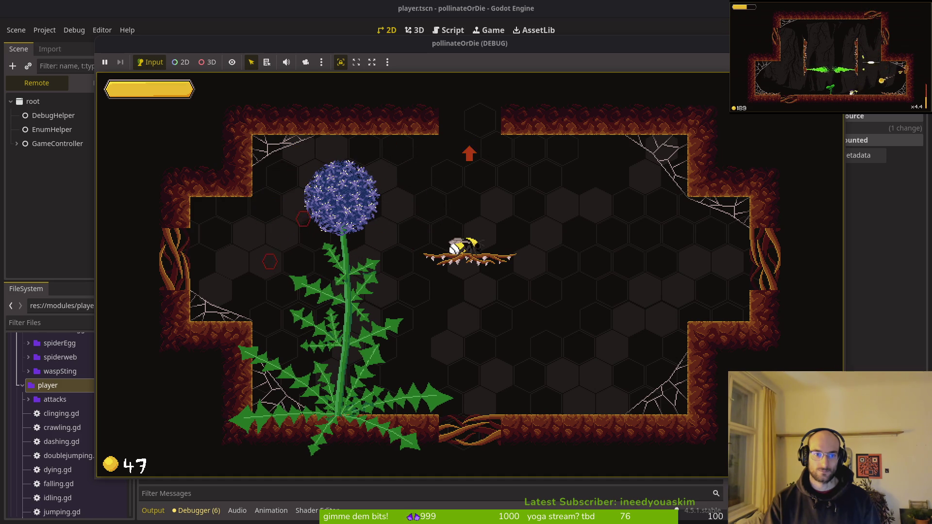
{"action": "key", "text": "Escape"}
{"action": "key", "text": "Escape"}
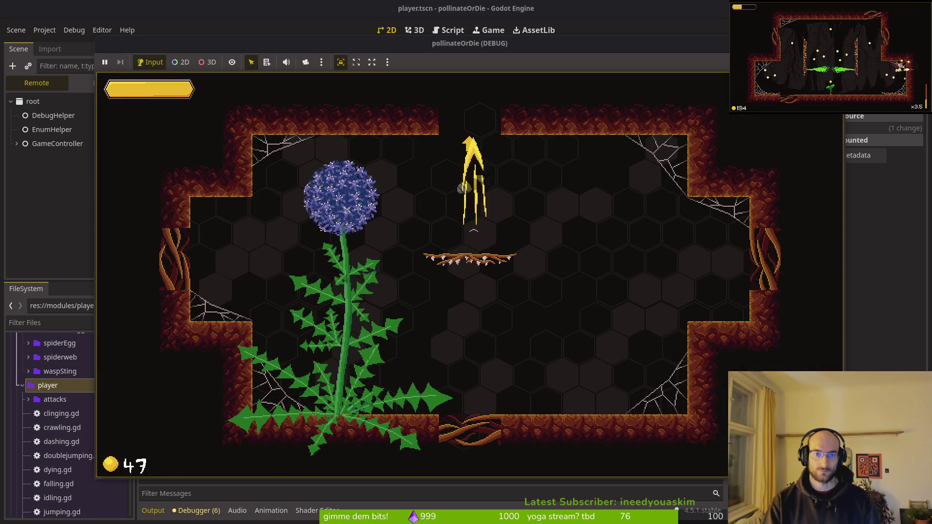